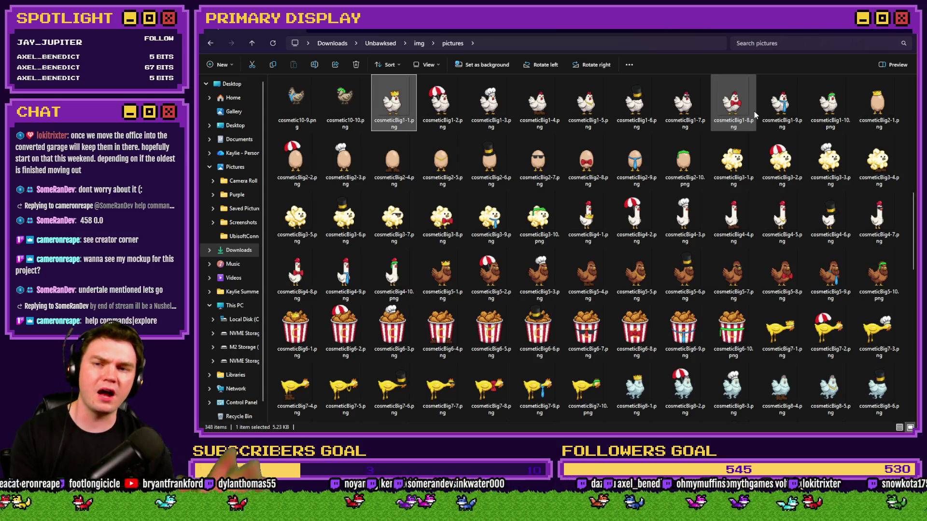
Preview the top-hat chicken, cosmeticBig1-10 chicken and green-capped egg sprites in the folder
click(660, 118)
double_click(636, 113)
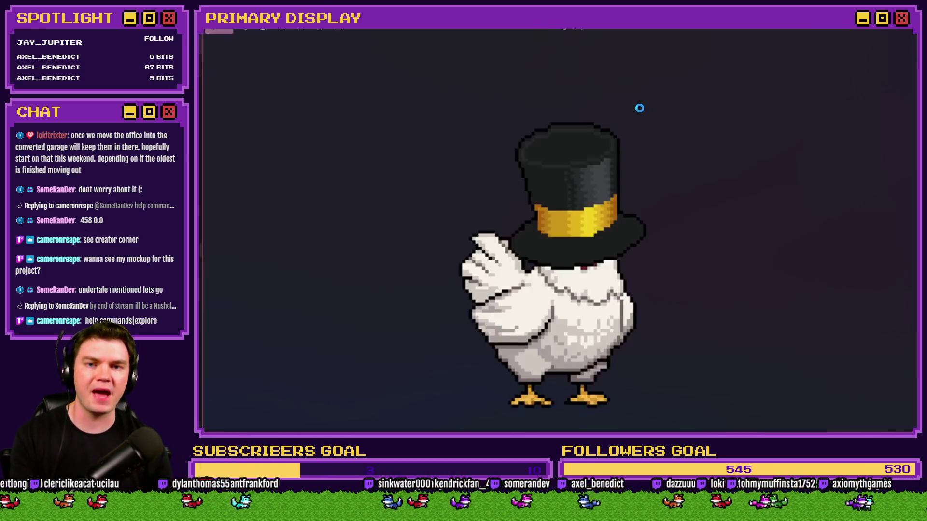
click(906, 30)
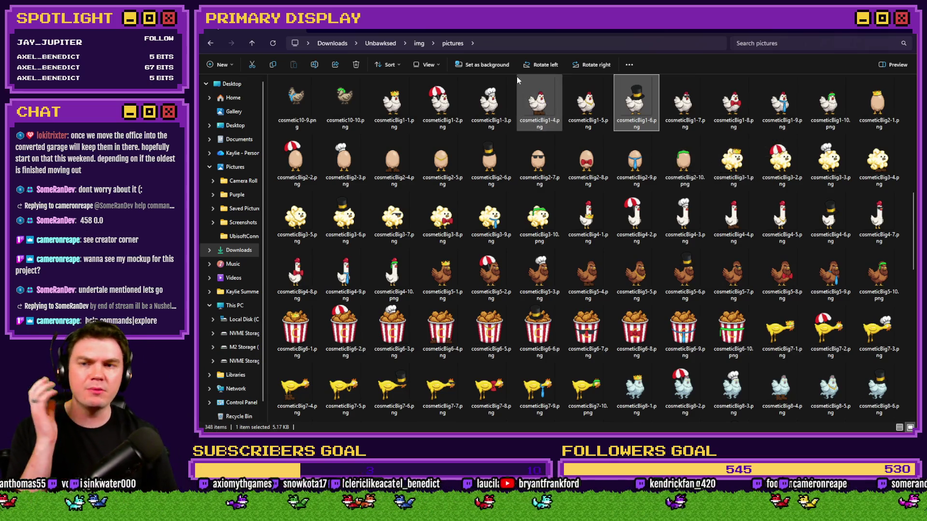
mouse_move(404, 108)
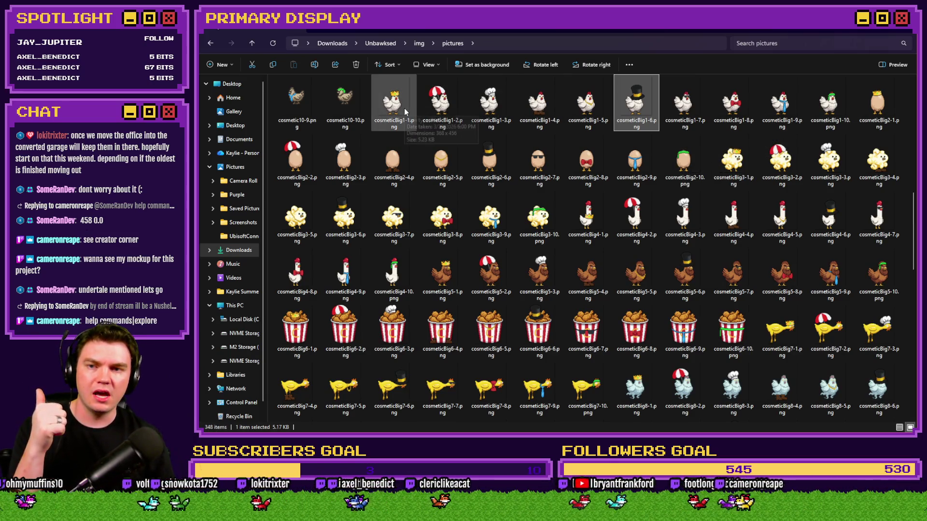
mouse_move(444, 110)
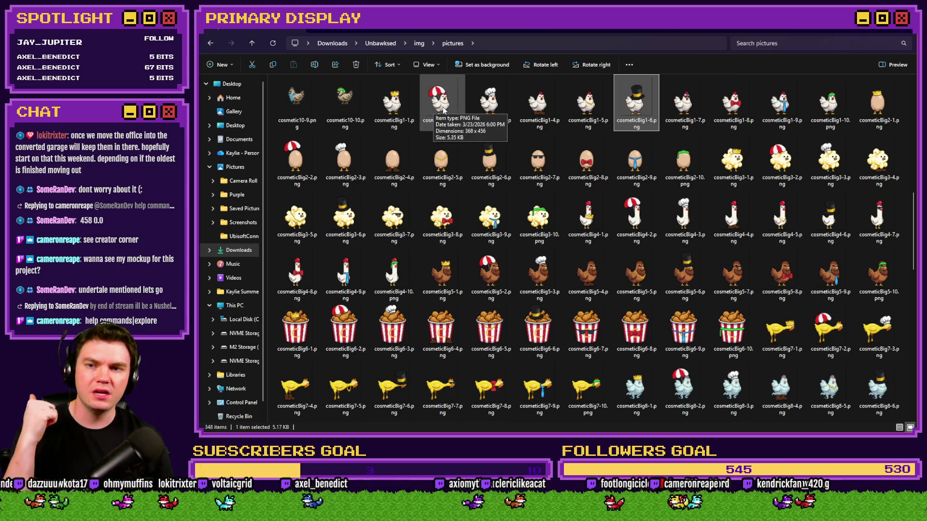
mouse_move(485, 107)
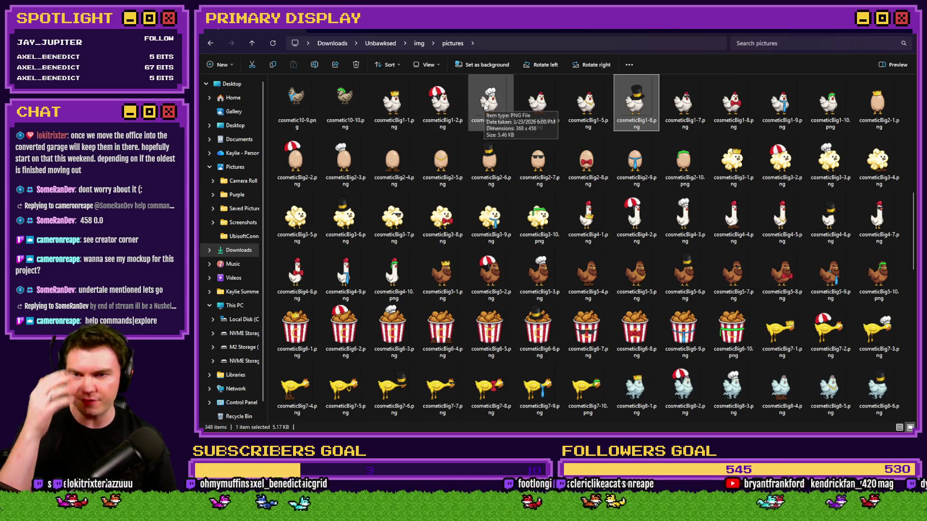
mouse_move(592, 107)
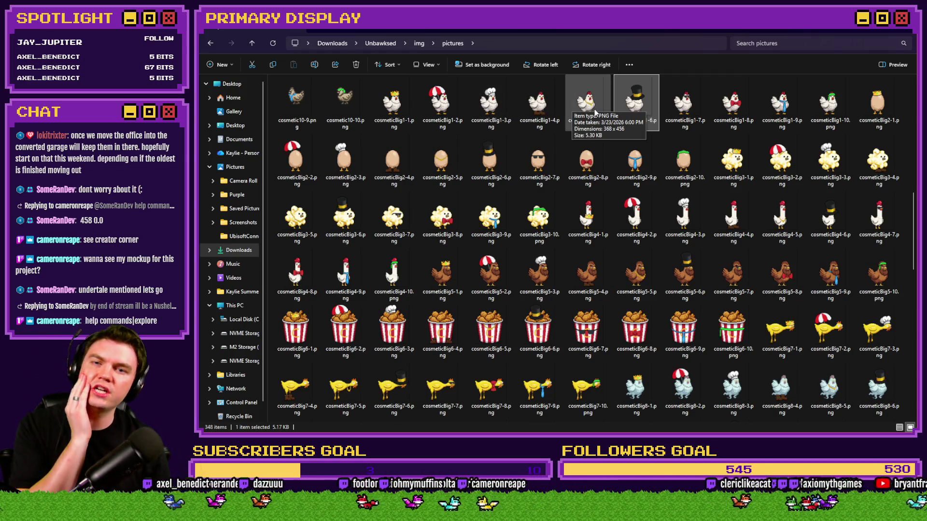
mouse_move(669, 113)
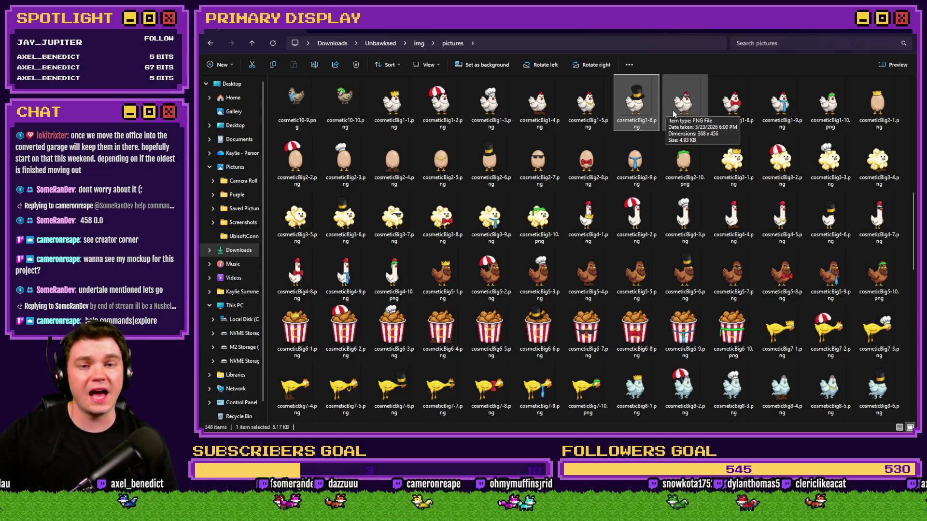
mouse_move(787, 110)
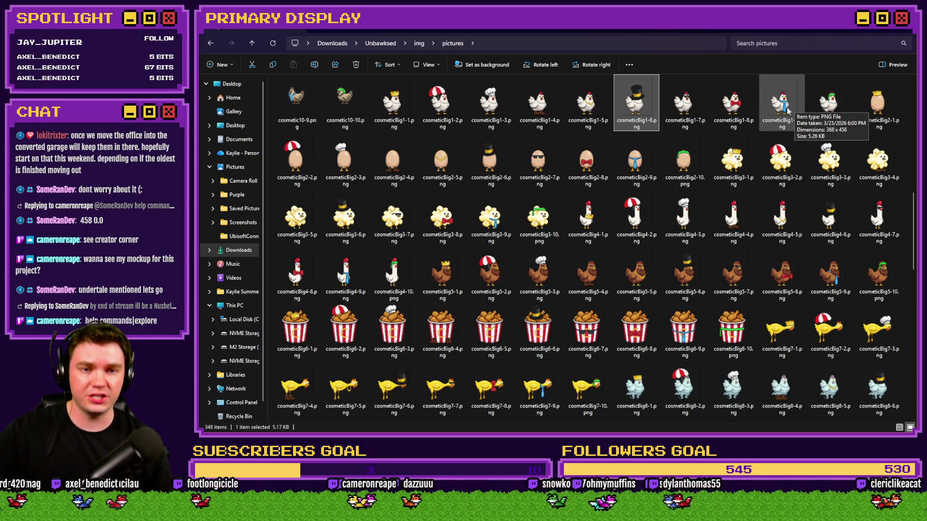
mouse_move(826, 92)
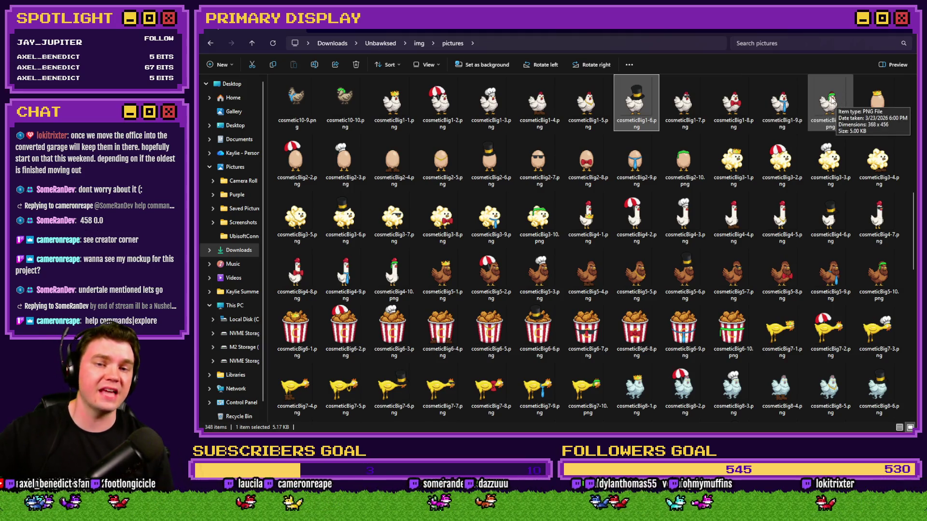
double_click(830, 99)
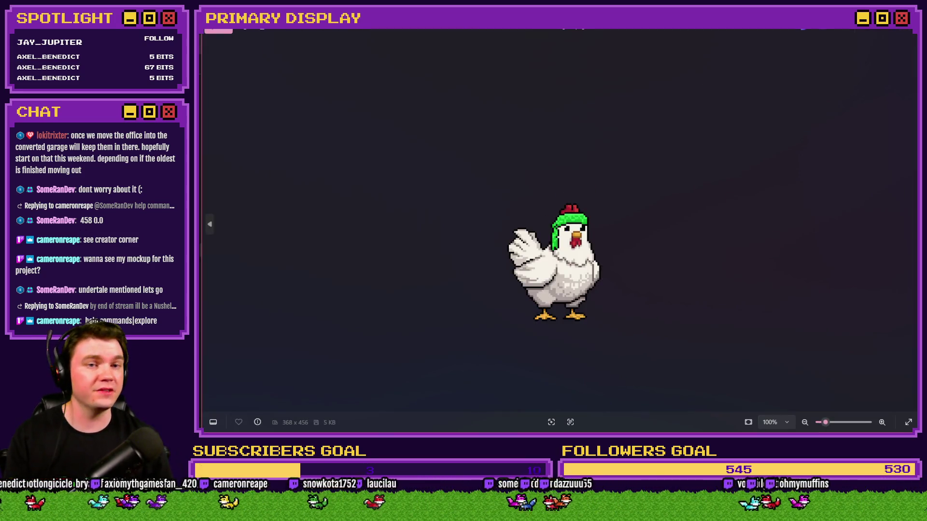
click(909, 30)
double_click(688, 148)
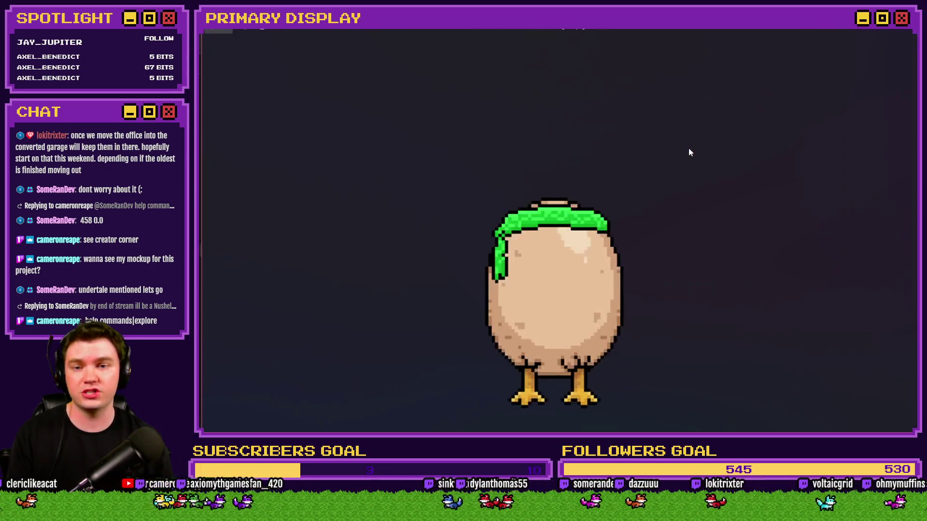
click(912, 35)
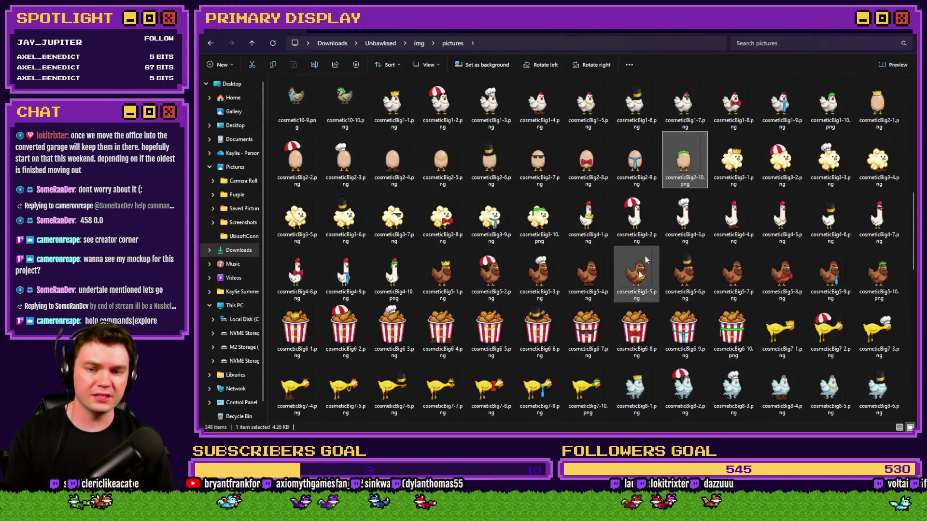
Step through the crowned chicken-bucket sprite variants, starting from cosmeticBig6-1
double_click(295, 324)
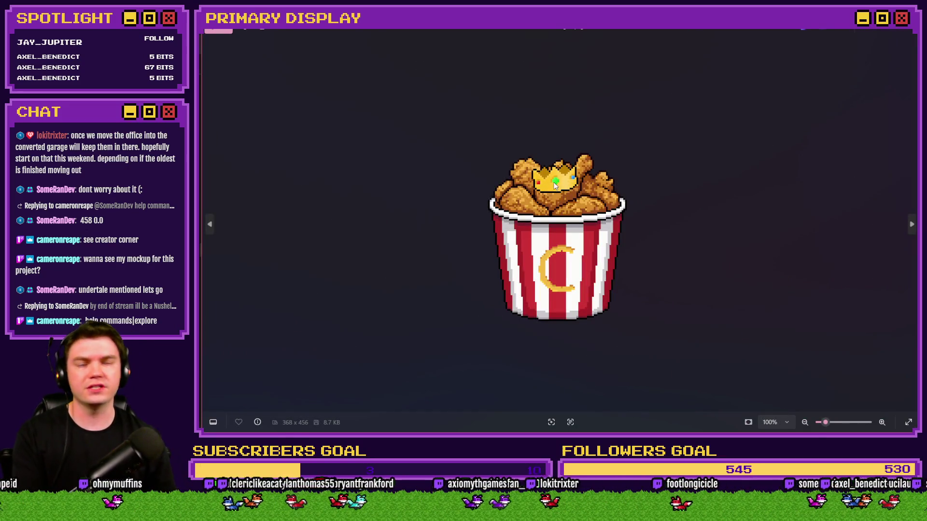
key(Right)
key(Right)
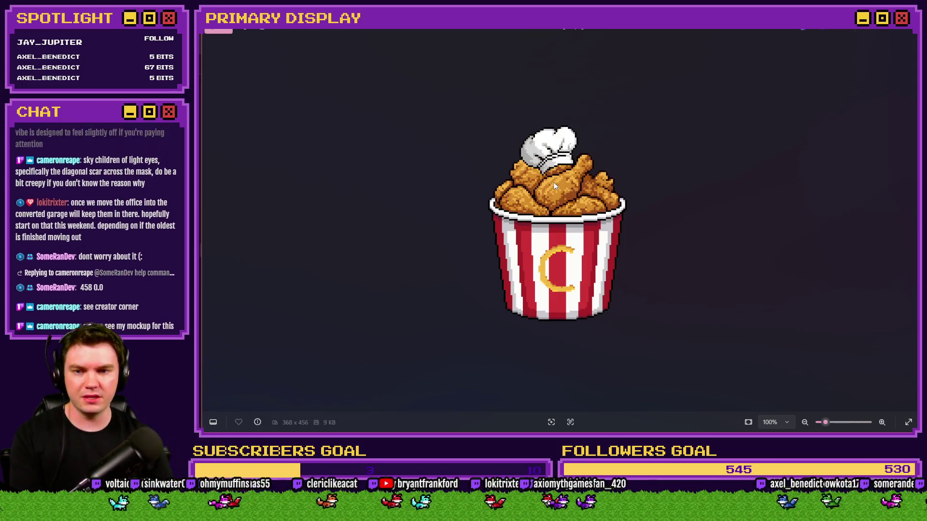
key(Right)
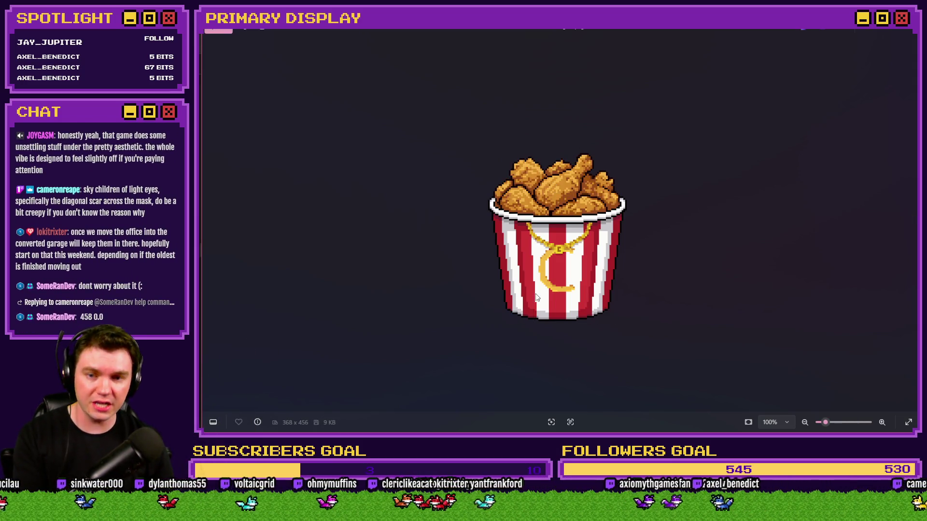
key(Right)
key(Right)
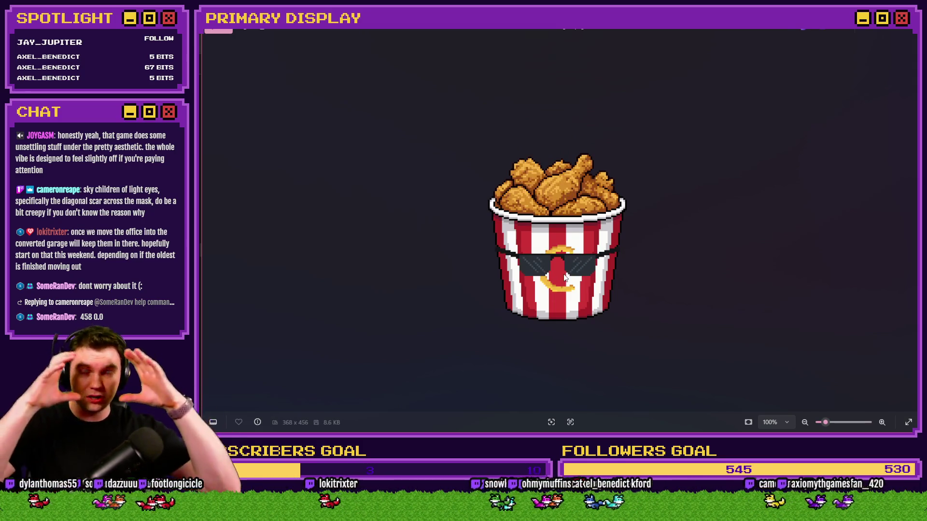
key(Right)
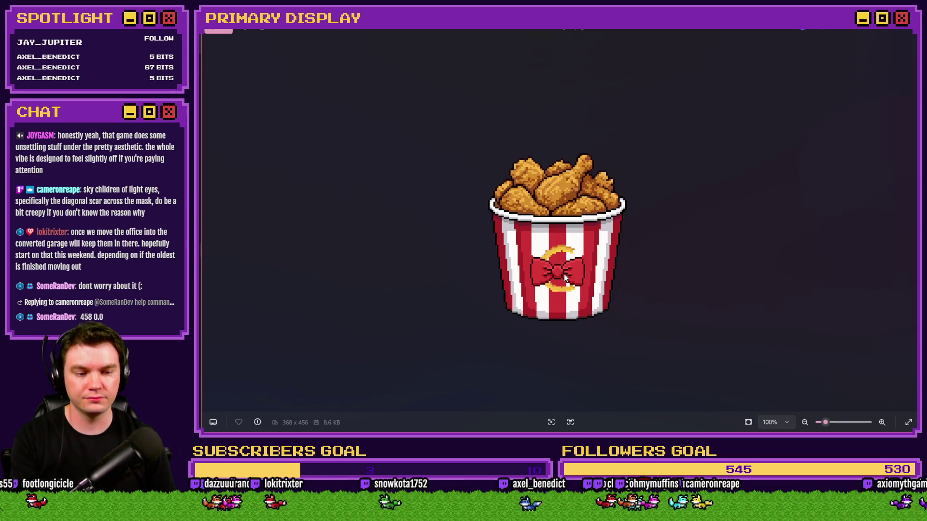
key(Right)
key(Right)
key(Right)
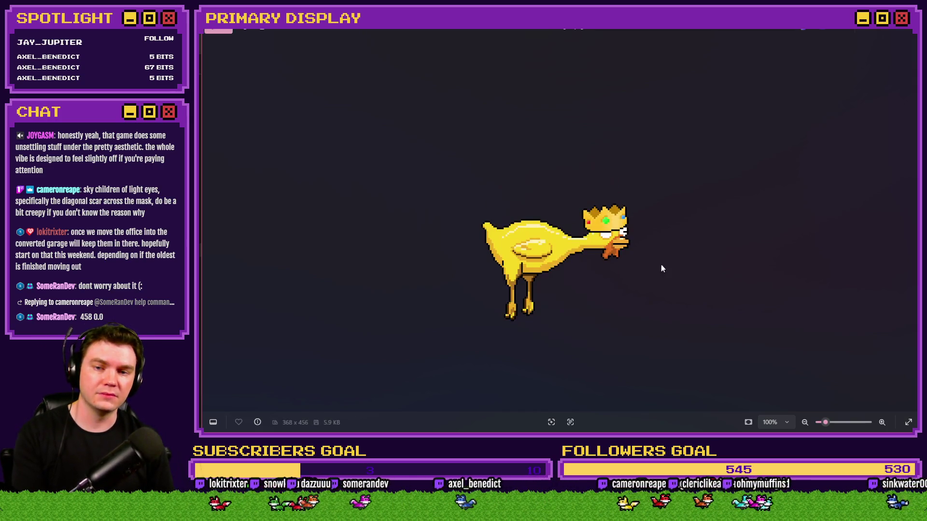
click(910, 31)
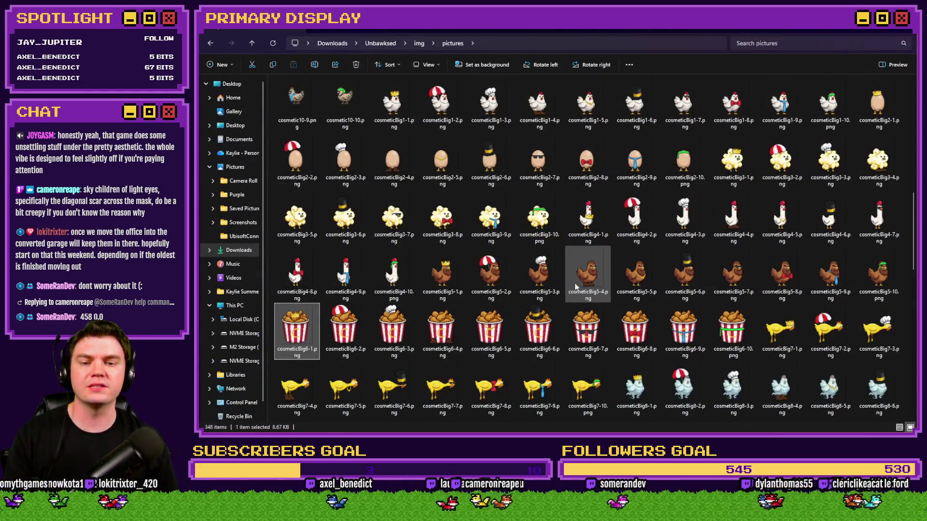
scroll(575, 284, down, 3)
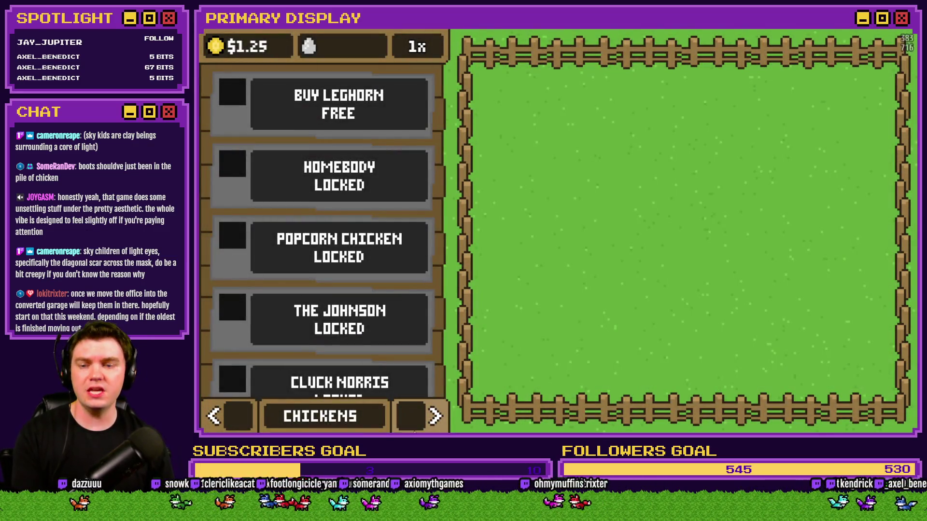
Cycle the playtest panel through Nests, Outfits and Orders, then close the test and return to Photoshop
click(421, 419)
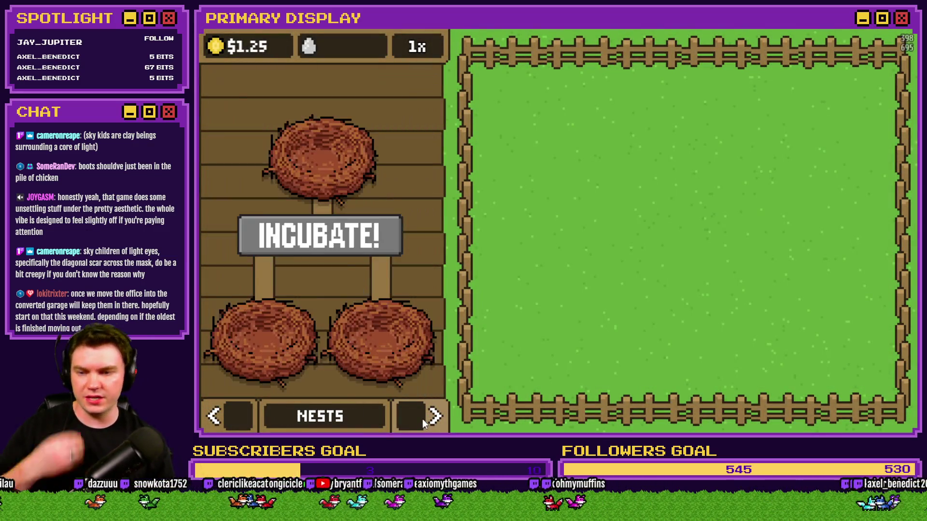
click(422, 419)
click(422, 419)
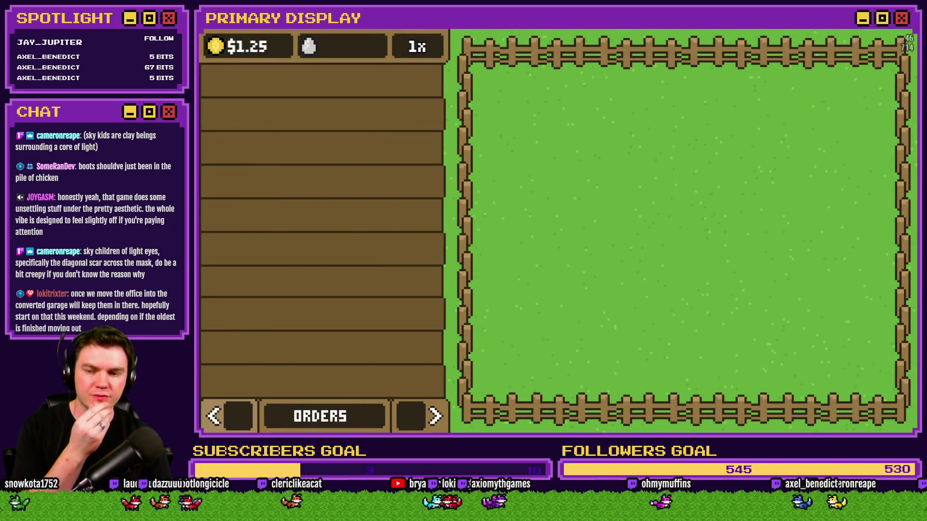
click(233, 423)
click(234, 423)
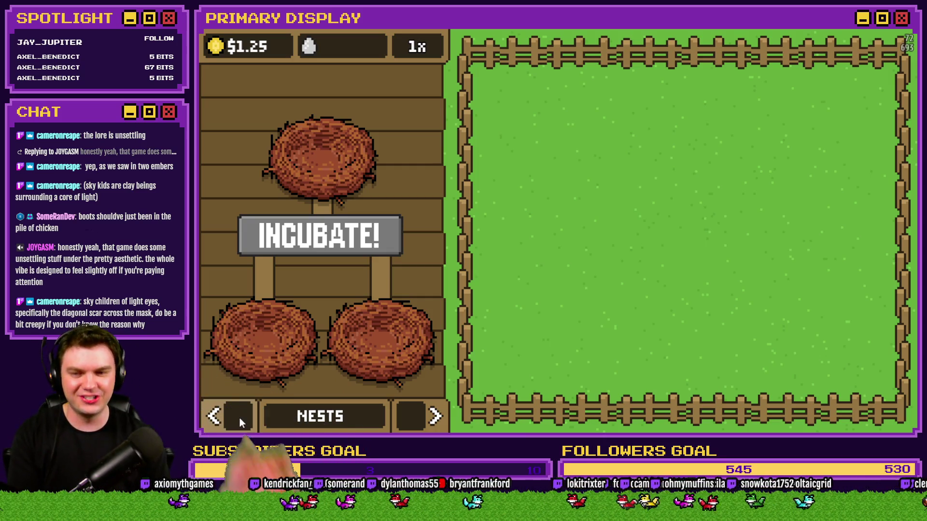
click(436, 416)
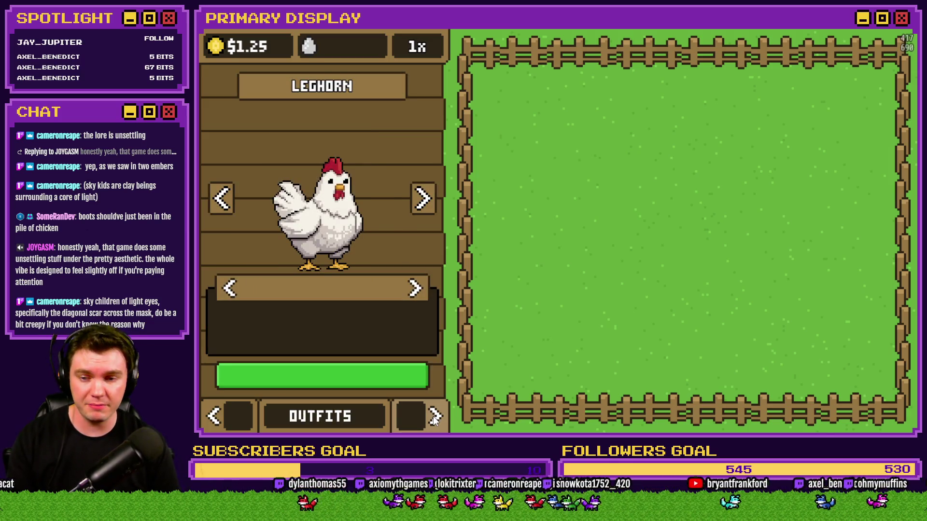
click(434, 417)
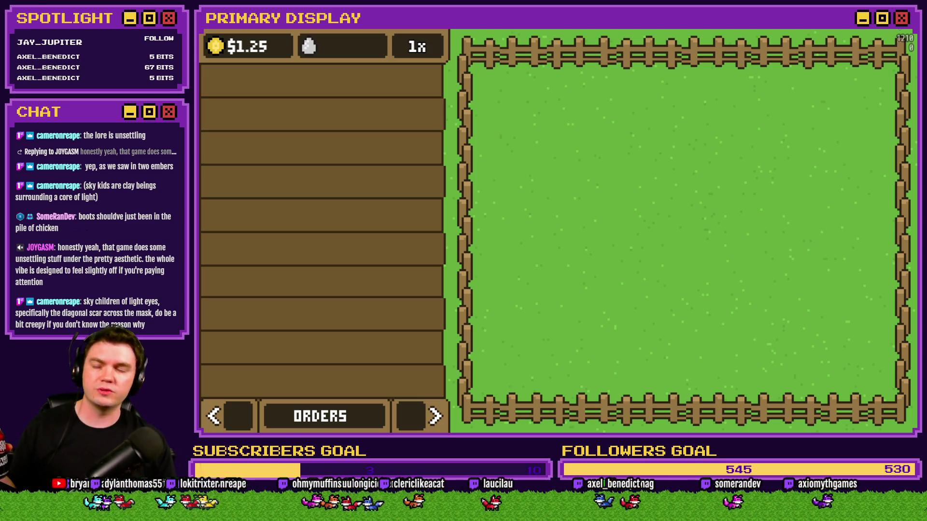
key(alt+F4)
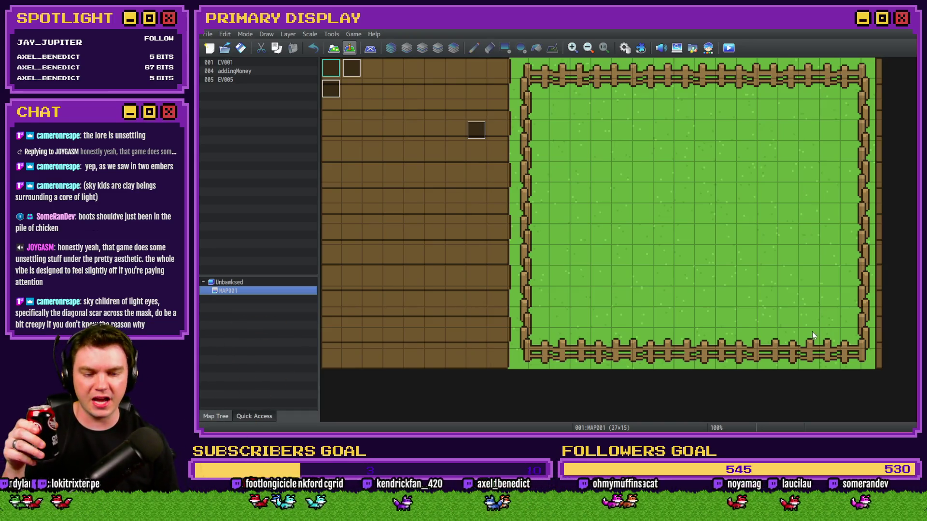
key(alt+Tab)
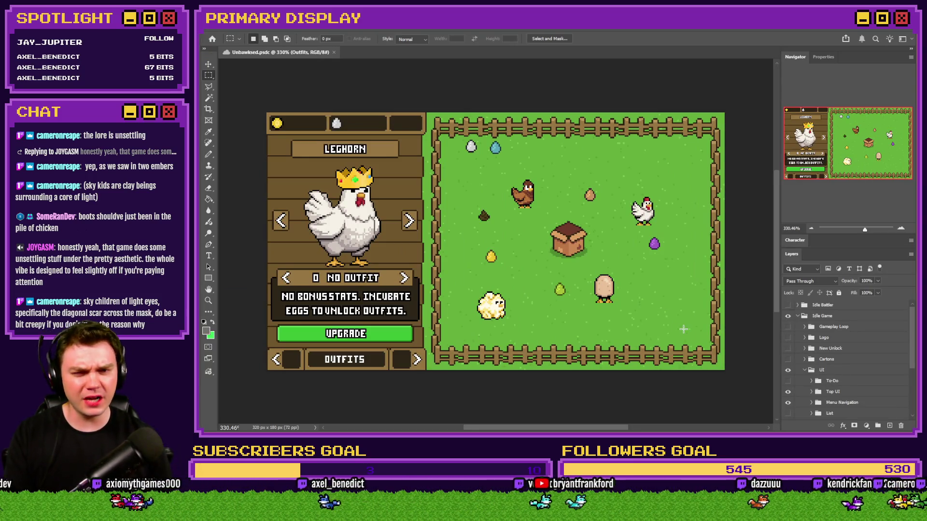
Zoom out to 300%, hide the Outfits artwork and show and expand the Orders group
key(ctrl+minus)
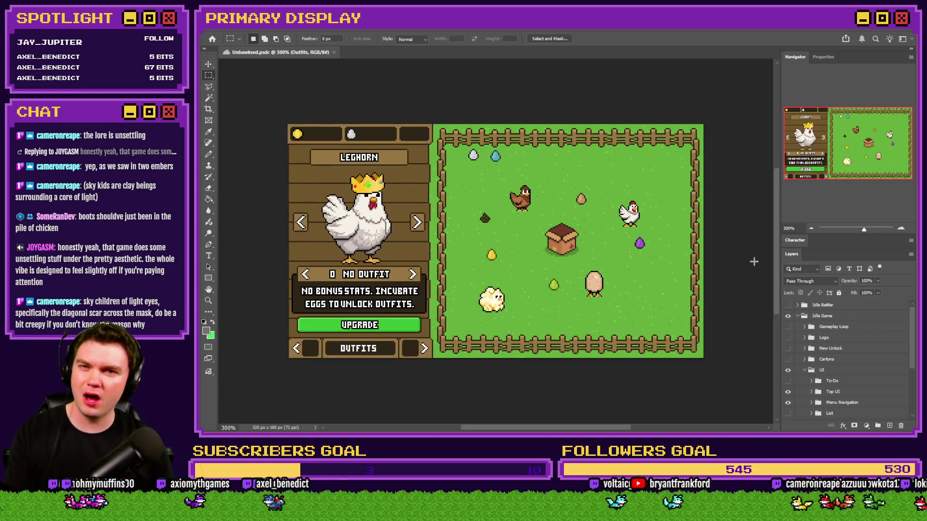
scroll(871, 397, down, 3)
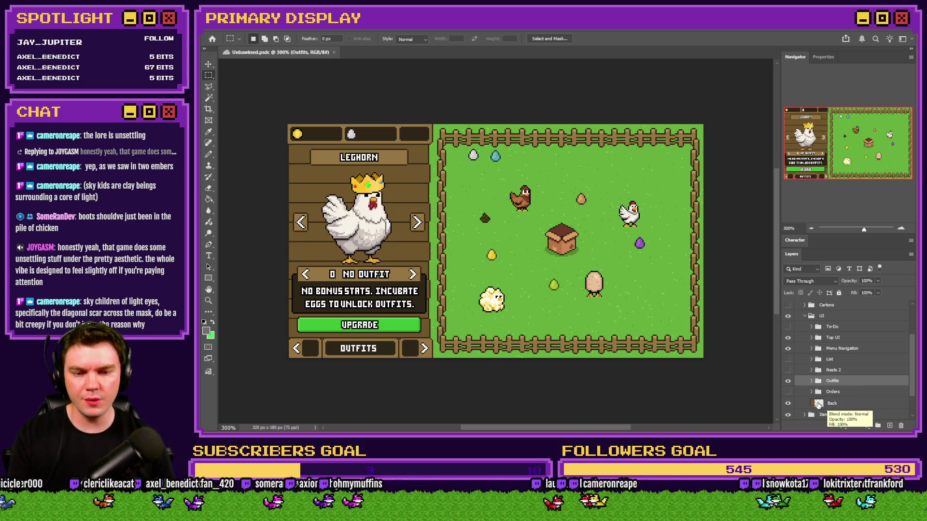
click(788, 383)
click(788, 392)
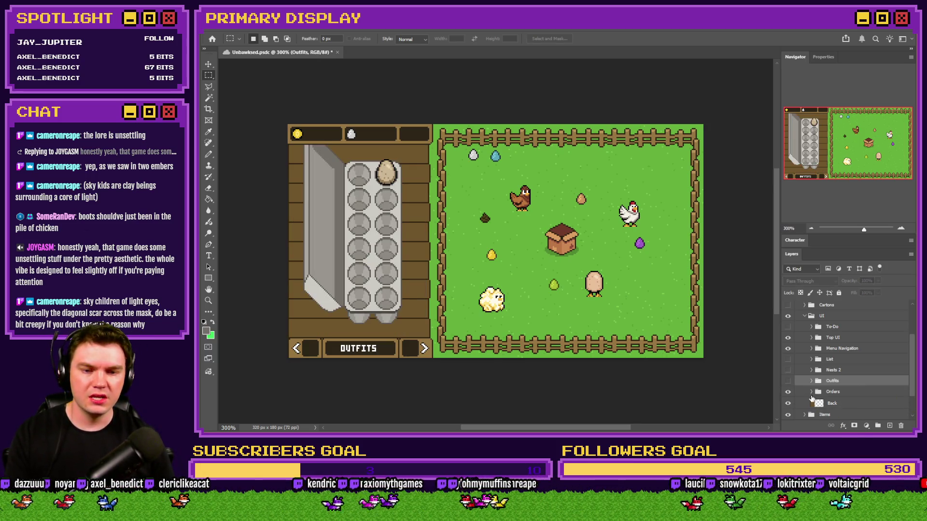
click(812, 392)
scroll(813, 395, down, 3)
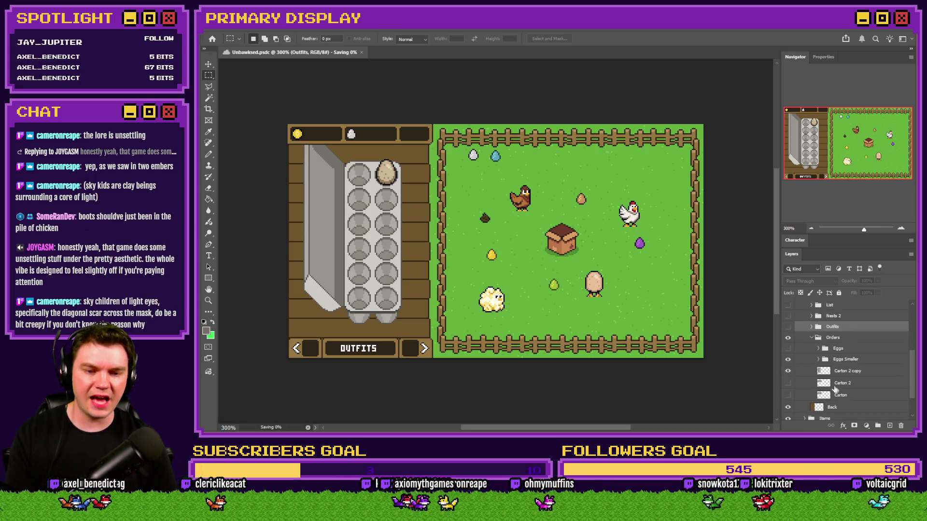
Hide the tall carton and large coloured eggs, leaving the horizontal egg carton showing
click(788, 371)
click(788, 395)
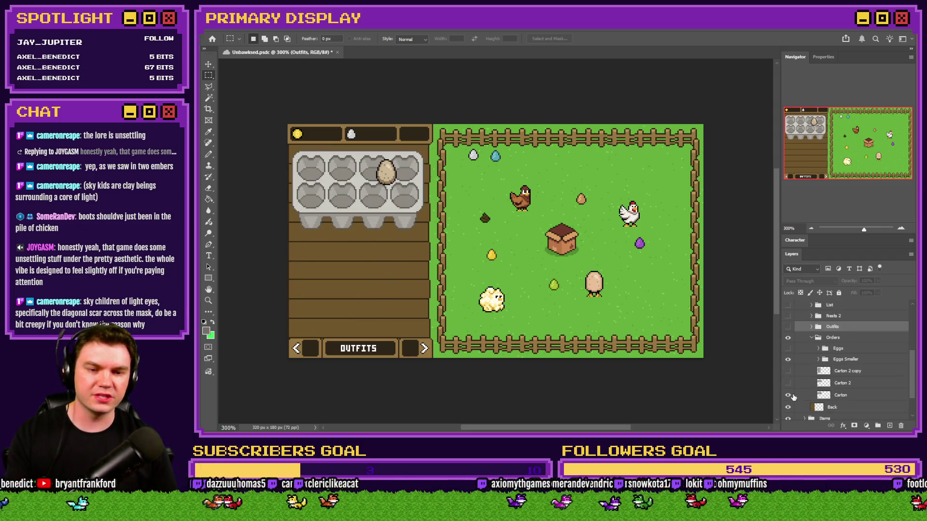
click(787, 348)
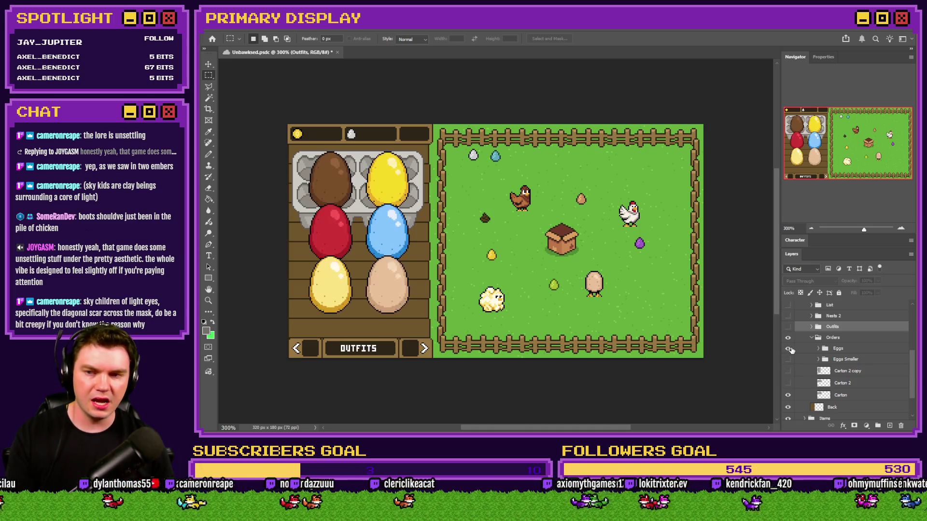
click(787, 348)
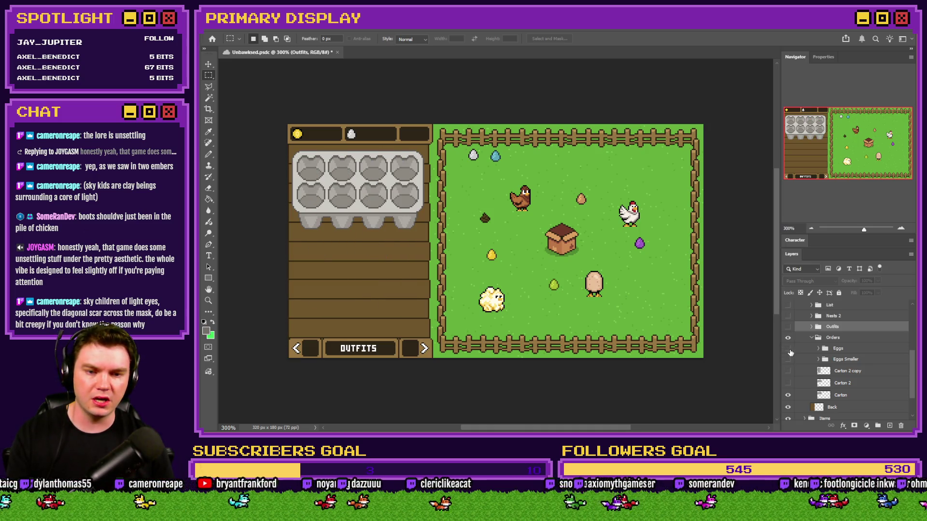
click(788, 394)
click(788, 348)
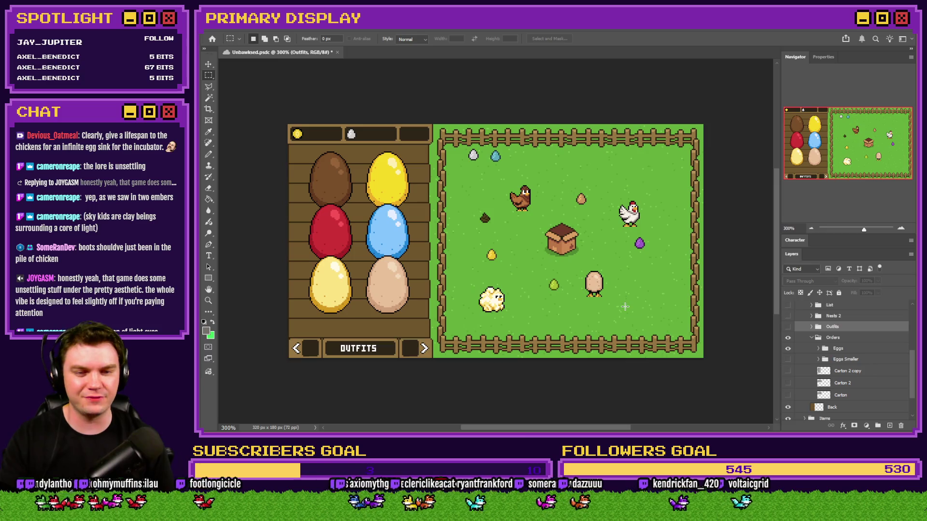
click(788, 349)
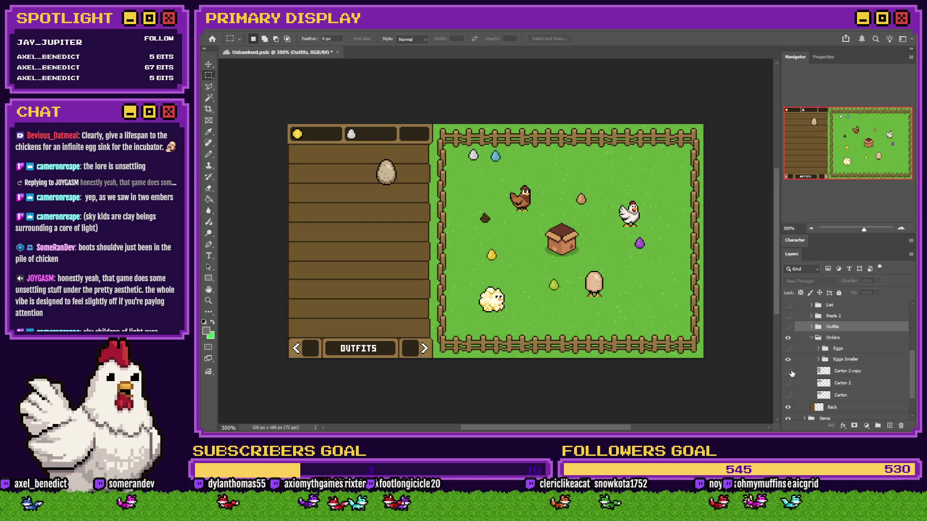
click(787, 395)
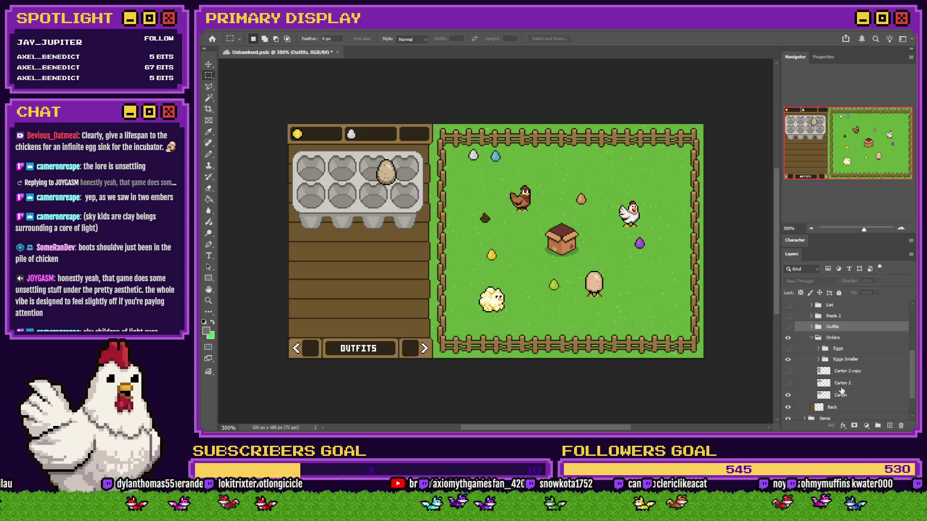
Move the small speckled egg into the carton's top-right cup and centre it
click(845, 360)
scroll(378, 189, up, 4)
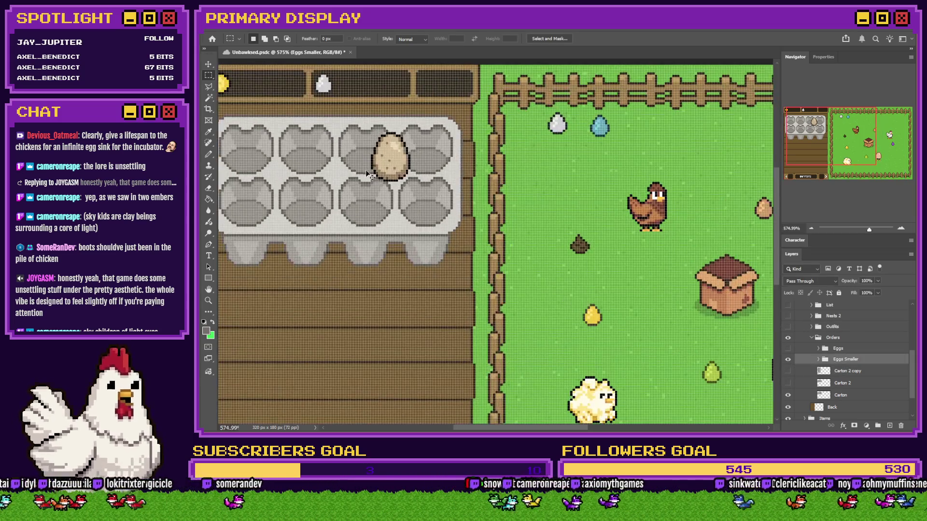
drag(363, 170, 409, 162)
scroll(411, 163, up, 3)
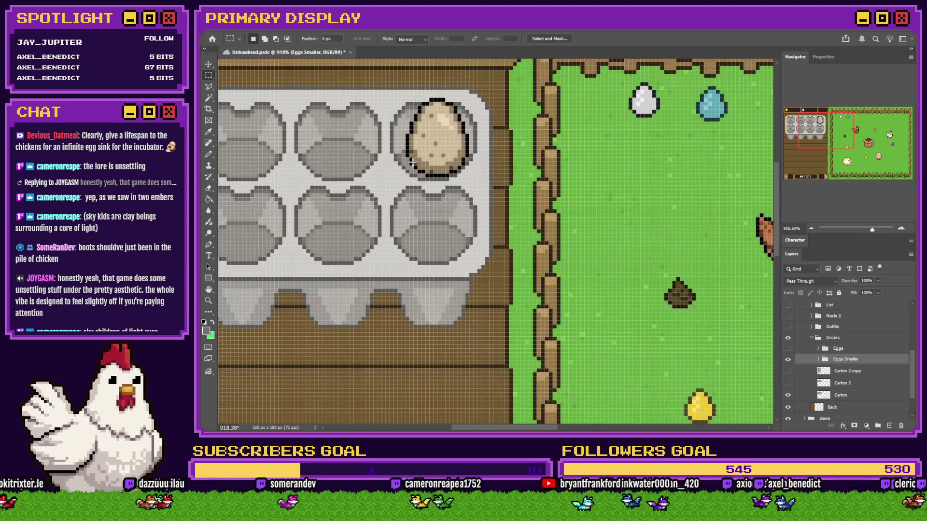
key(Left)
scroll(415, 164, down, 6)
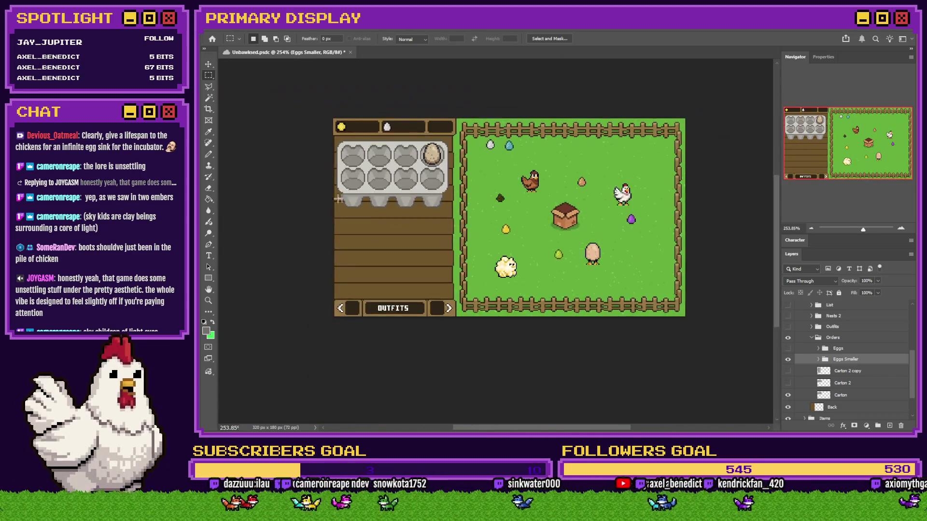
scroll(597, 287, up, 2)
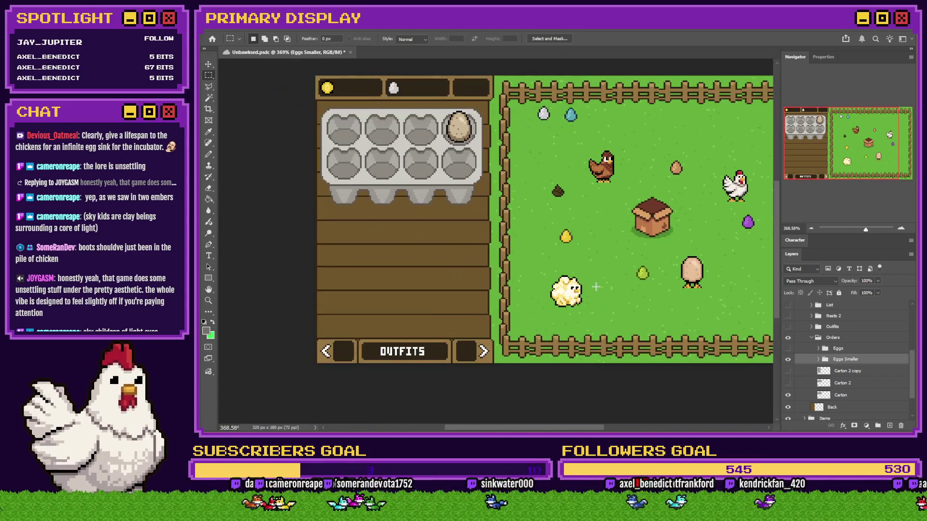
Show the ten-cup Carton 2 and hide the eight-cup carton
click(788, 383)
click(788, 395)
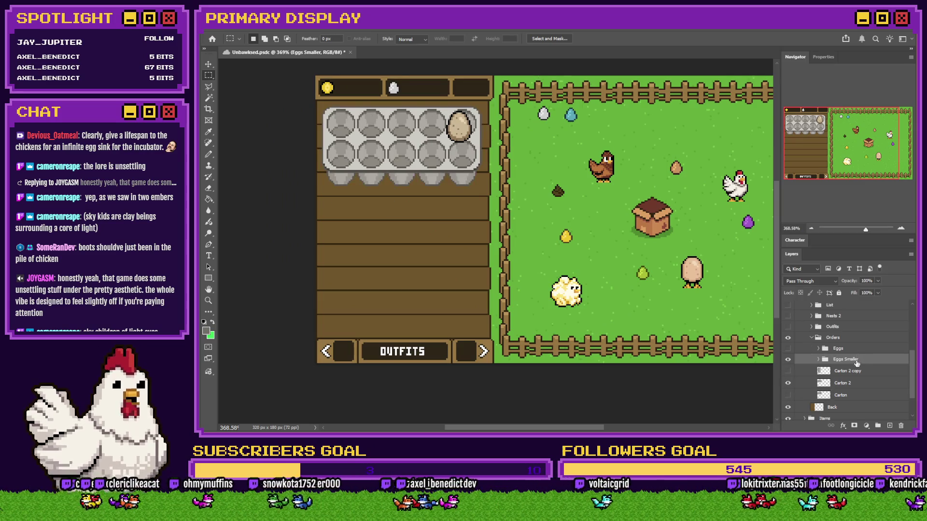
scroll(436, 114, up, 3)
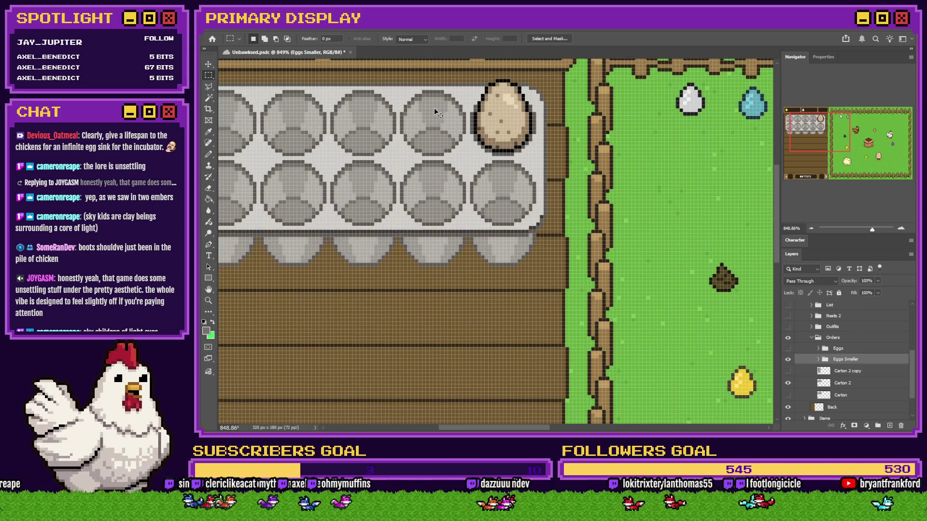
scroll(434, 109, down, 2)
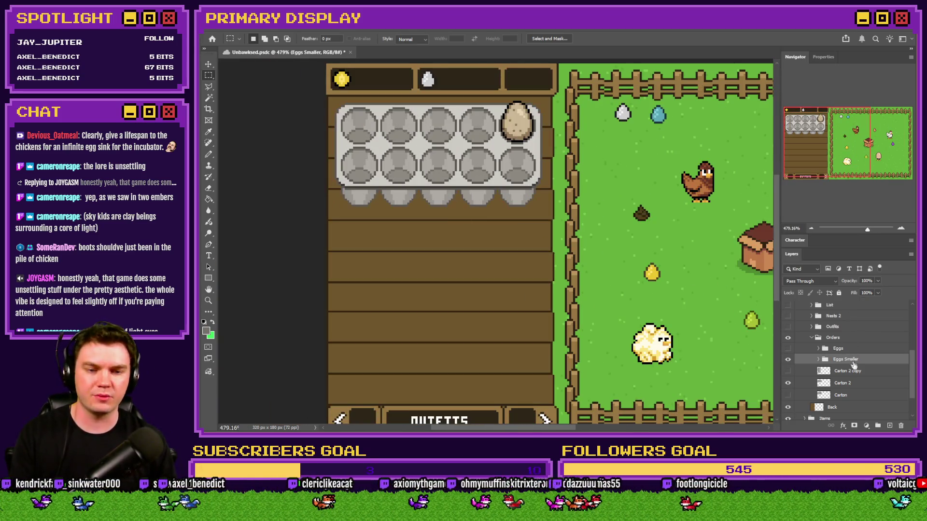
Duplicate the Carton 2 layer twice and drag each copy below the previous carton
click(856, 386)
key(ctrl+j)
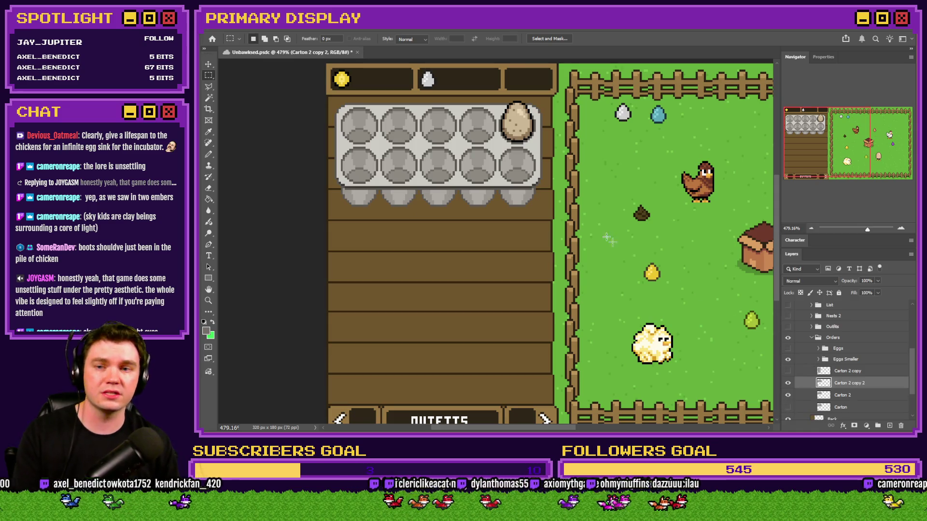
drag(540, 198, 541, 298)
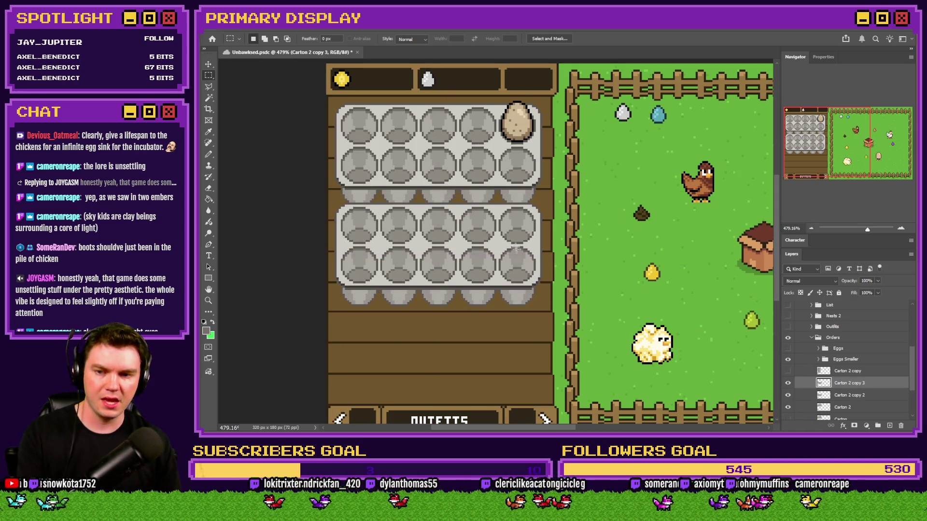
drag(516, 247, 511, 339)
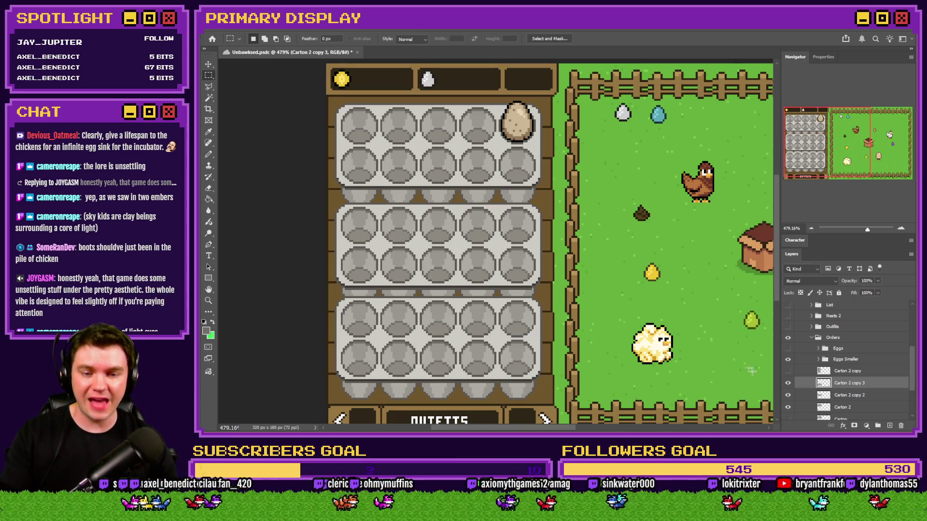
Hide and delete the extra carton copies, then show the tall twelve-cup carton
click(789, 408)
click(788, 394)
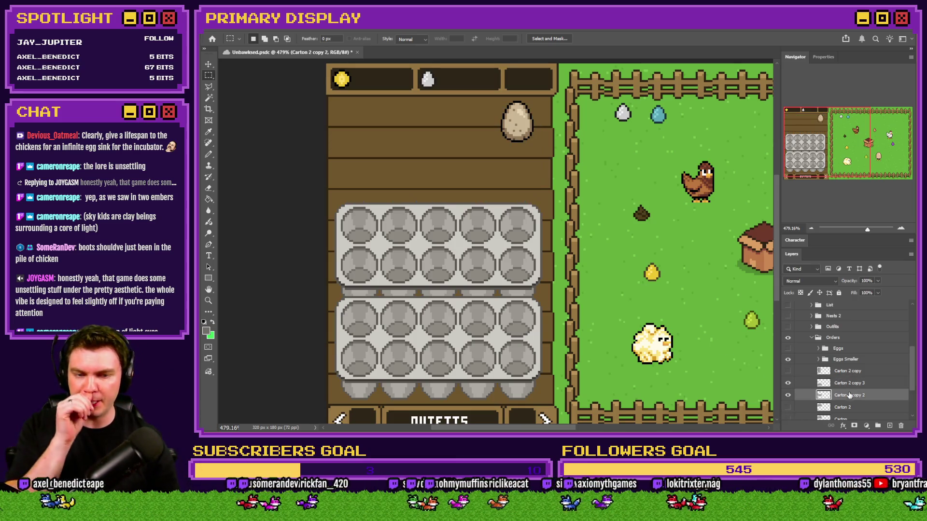
click(788, 382)
key(Delete)
key(Delete)
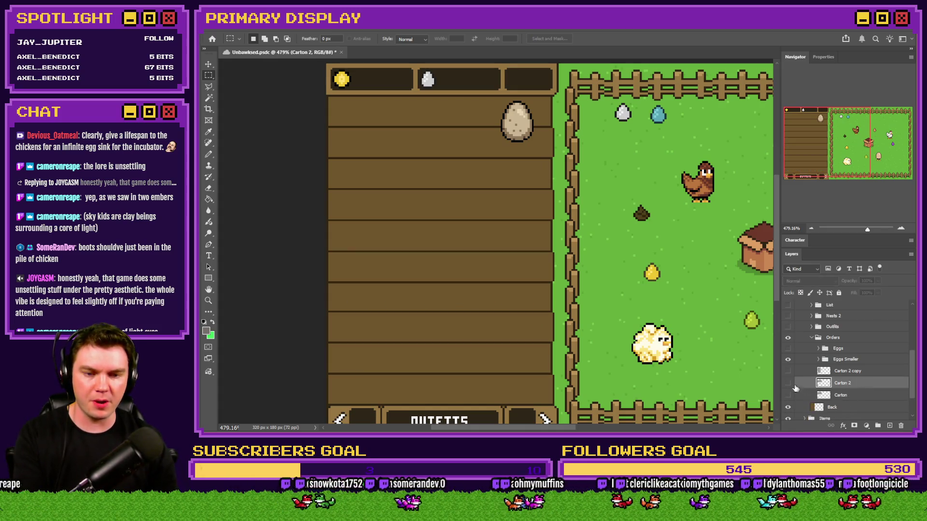
click(788, 384)
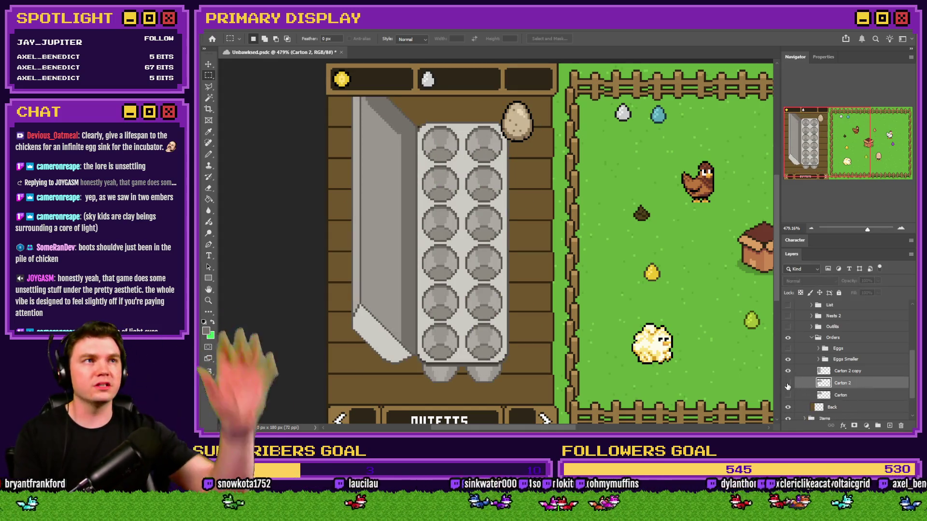
Drag the Eggs Smaller group so the egg sits in the carton's top-right cup
click(842, 361)
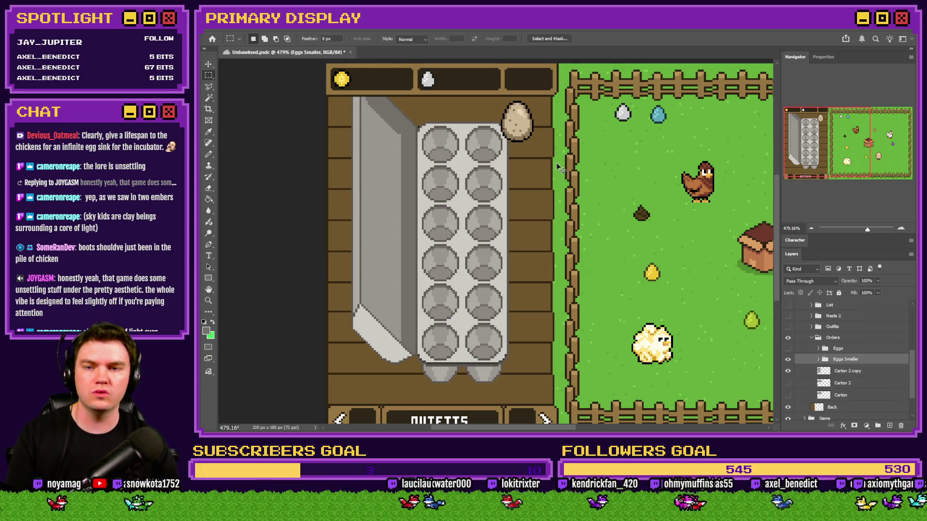
drag(560, 169, 528, 188)
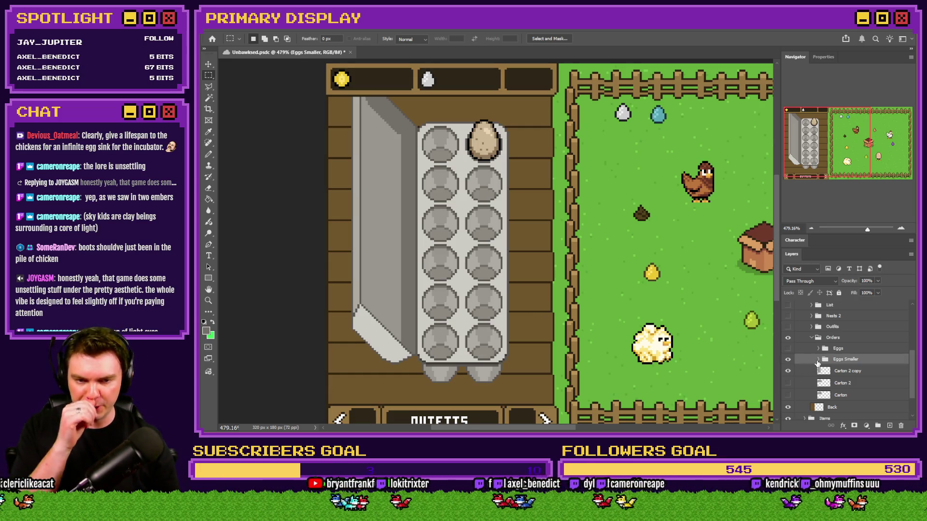
click(819, 360)
click(818, 360)
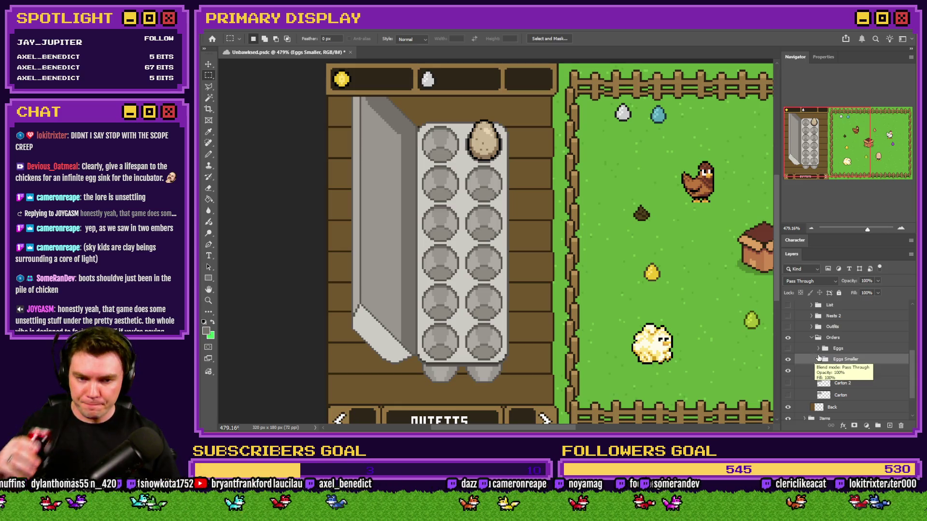
Re-show the tall carton and speckled egg, and drag the egg into the top-right cup
click(787, 370)
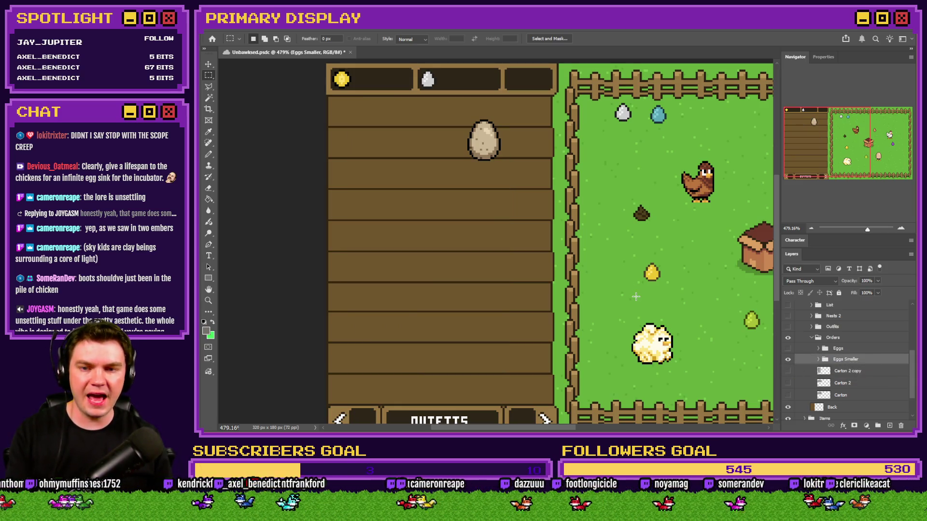
mouse_move(507, 234)
mouse_down()
mouse_move(459, 201)
mouse_move(456, 184)
mouse_move(371, 166)
mouse_up()
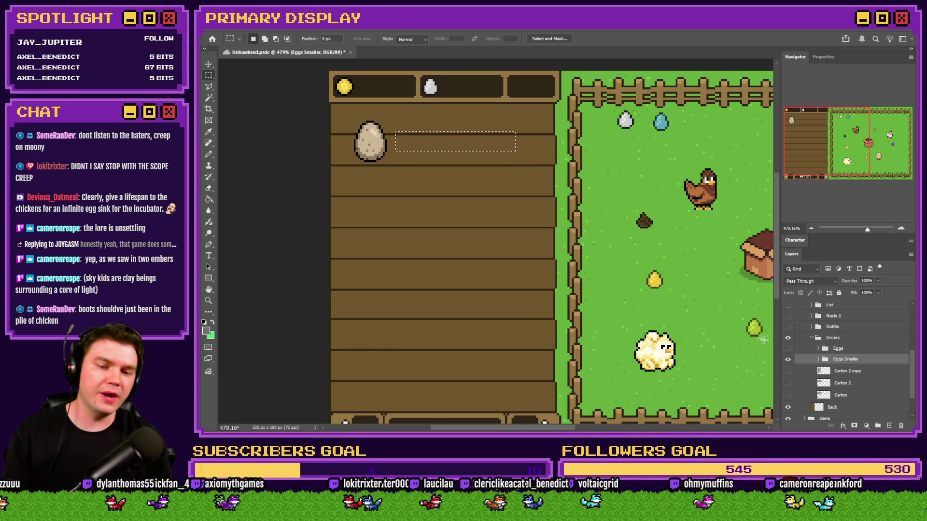
click(788, 370)
click(788, 359)
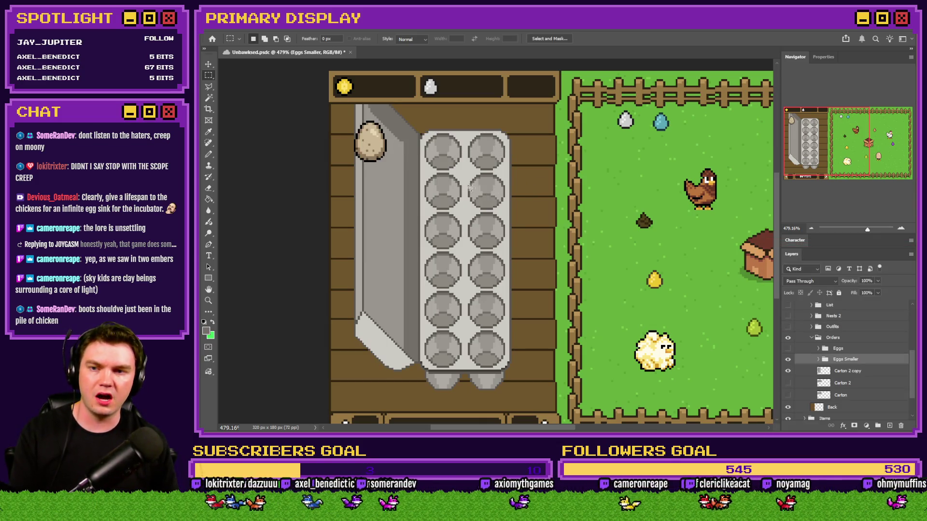
drag(412, 162, 529, 167)
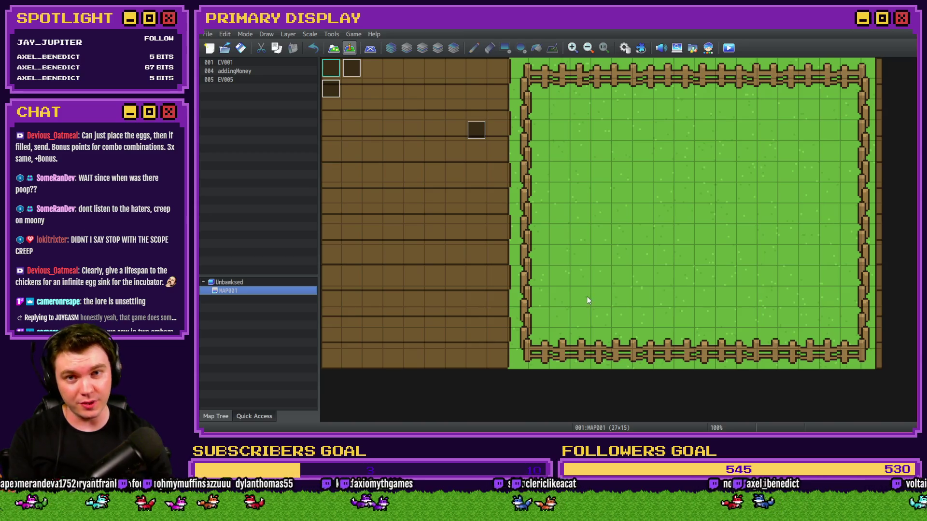
Launch a playtest from the RPG Maker toolbar
click(727, 50)
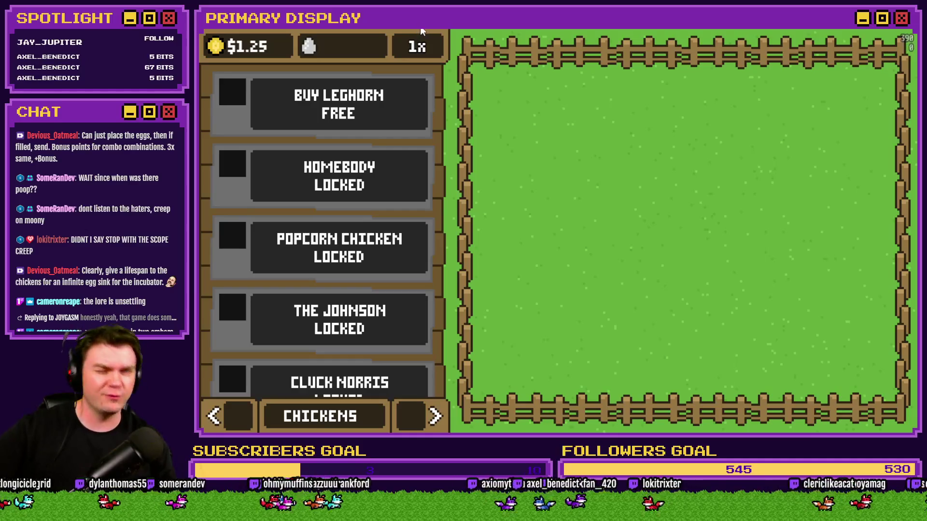
Buy the free Leghorn chicken, put the field eggs into the nests and start incubating
click(365, 108)
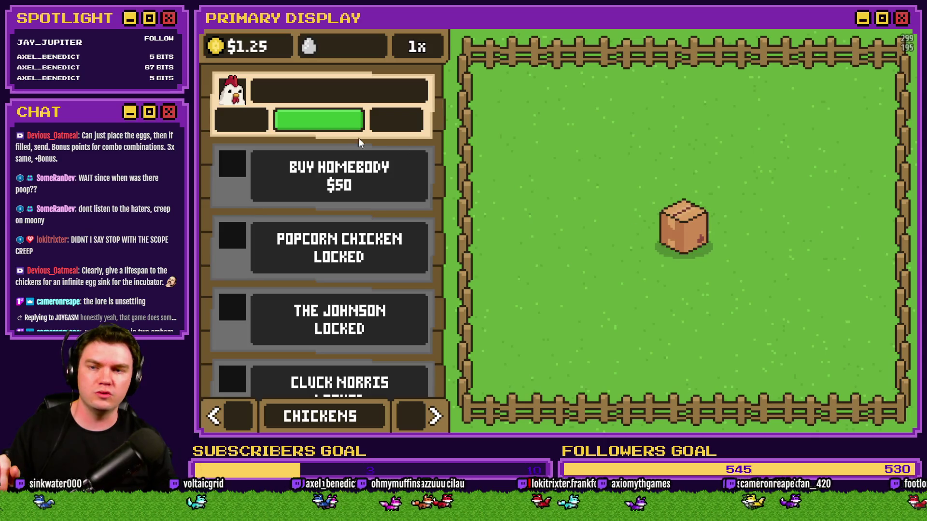
click(687, 235)
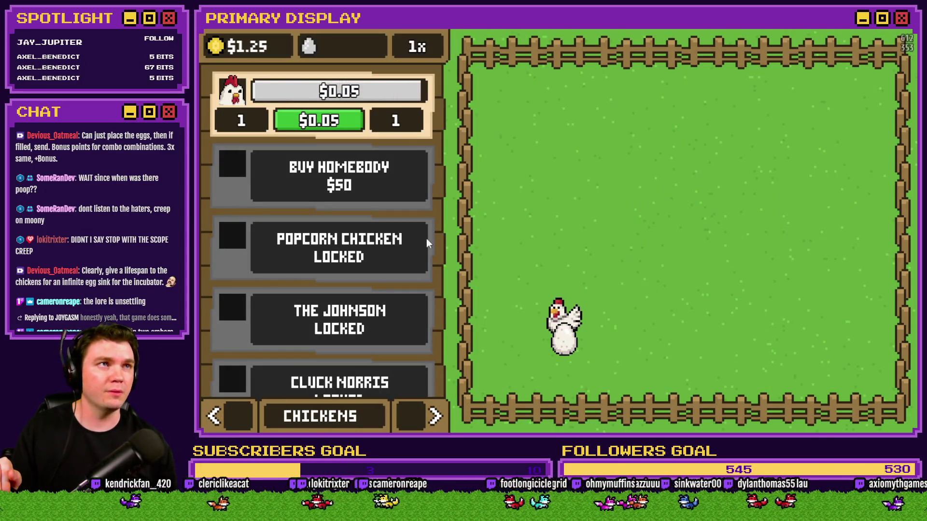
click(434, 416)
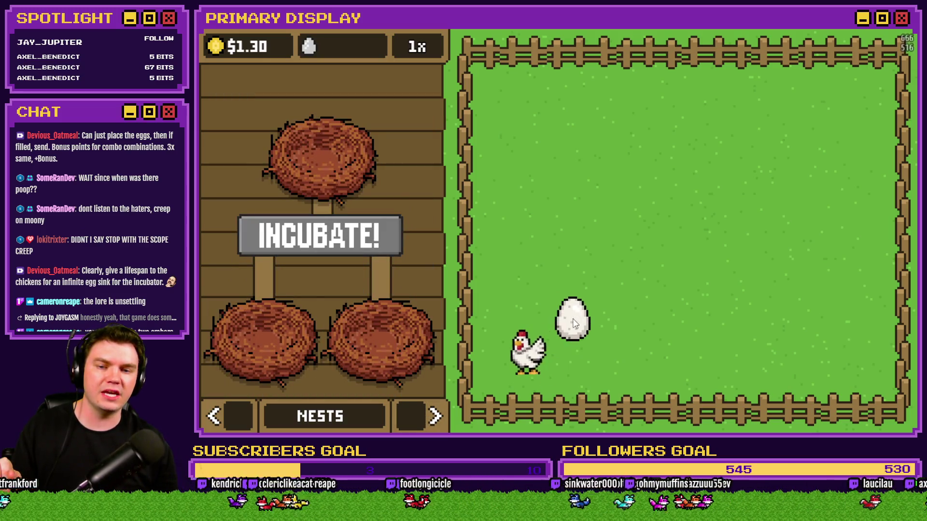
click(573, 323)
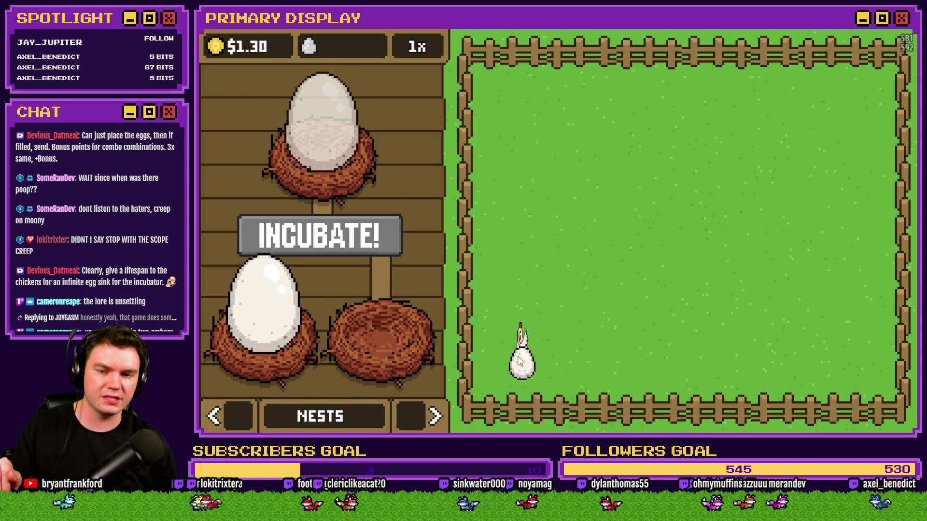
click(493, 343)
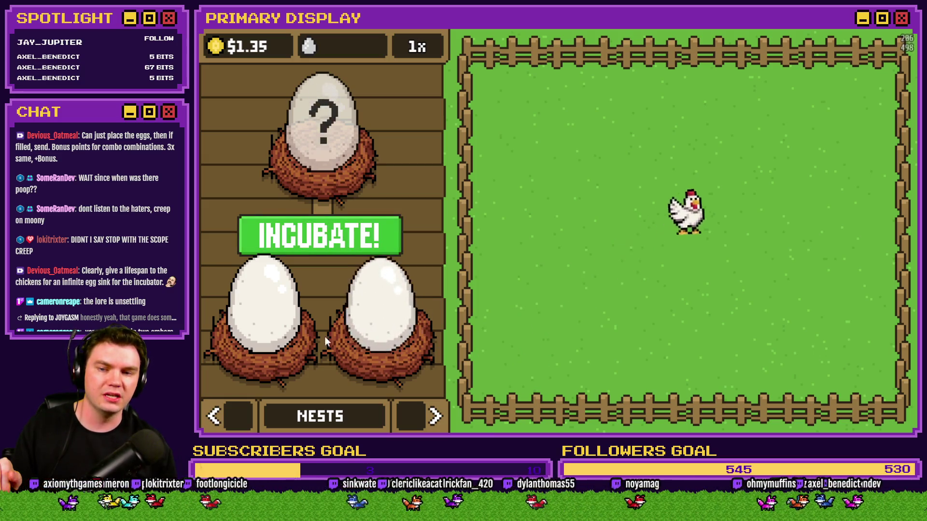
click(320, 235)
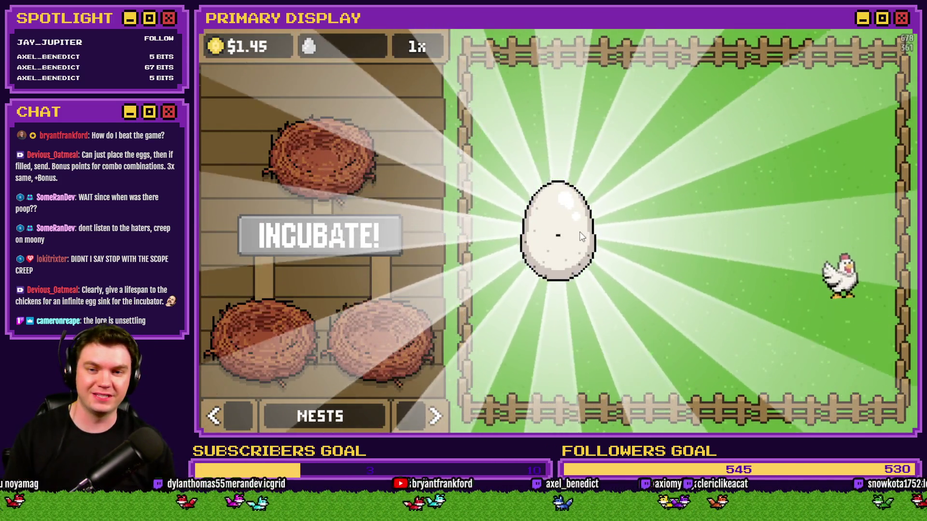
Tap the incubated egg repeatedly until the crowned chicken hatches
click(566, 239)
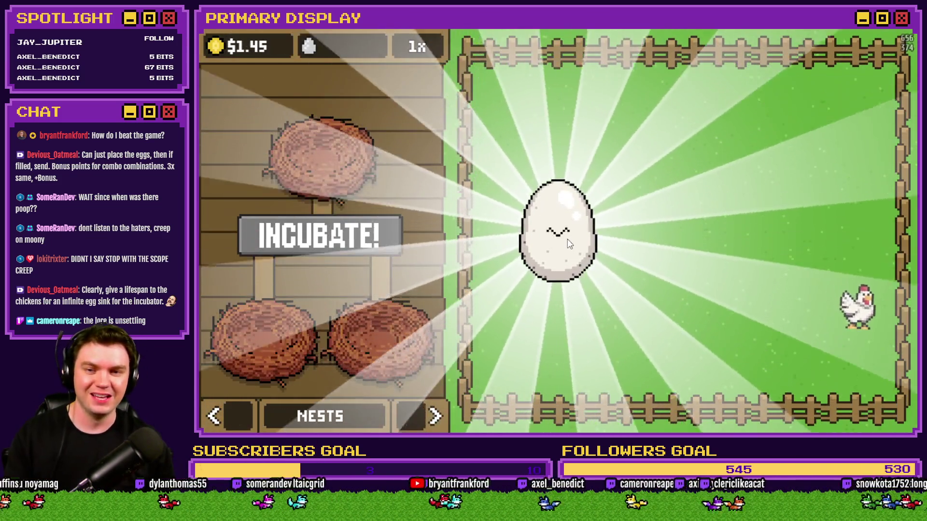
click(567, 239)
click(567, 239)
click(566, 241)
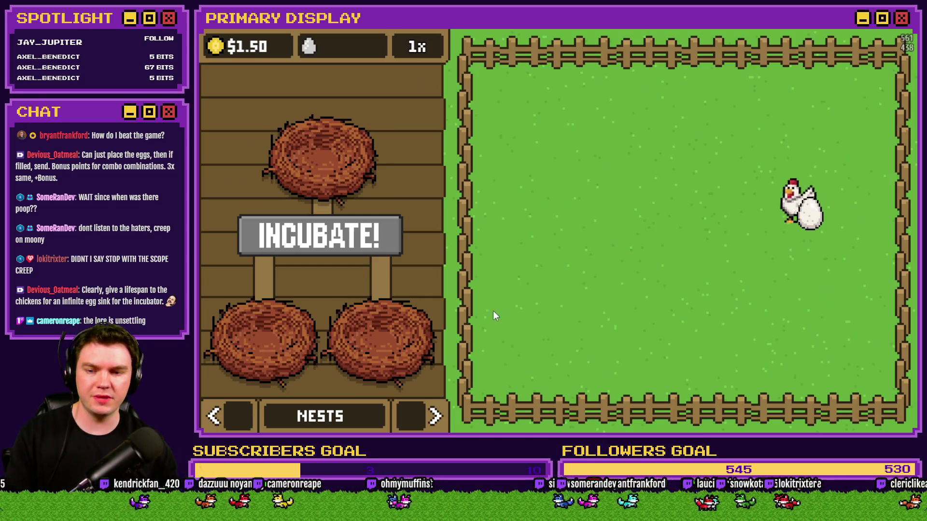
Carry a chicken across the pen and cycle the side panel sections back to Outfits
click(435, 415)
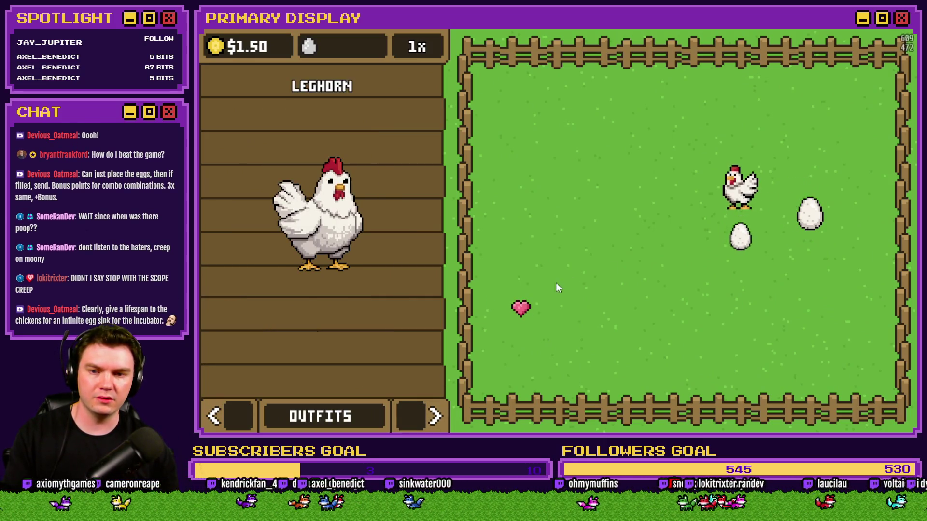
mouse_move(758, 207)
mouse_down()
mouse_move(779, 216)
mouse_move(861, 207)
mouse_up()
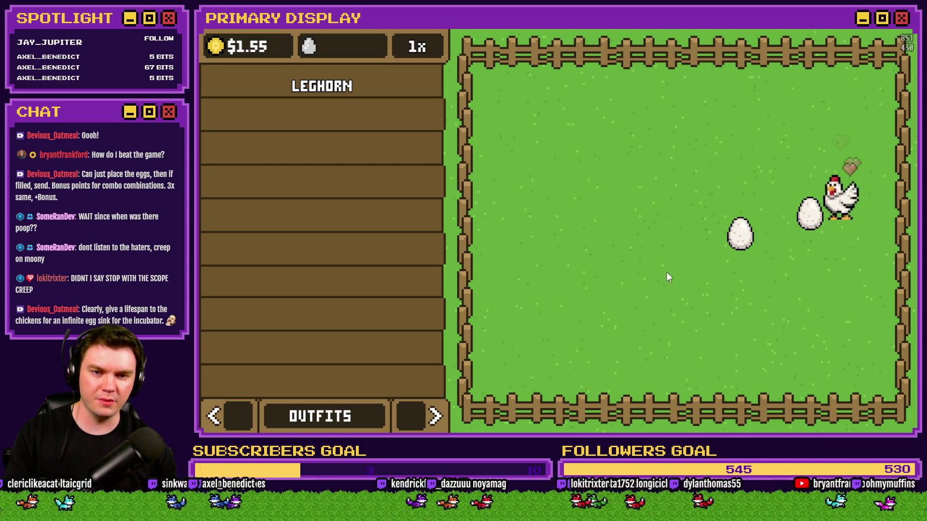
click(416, 412)
click(224, 412)
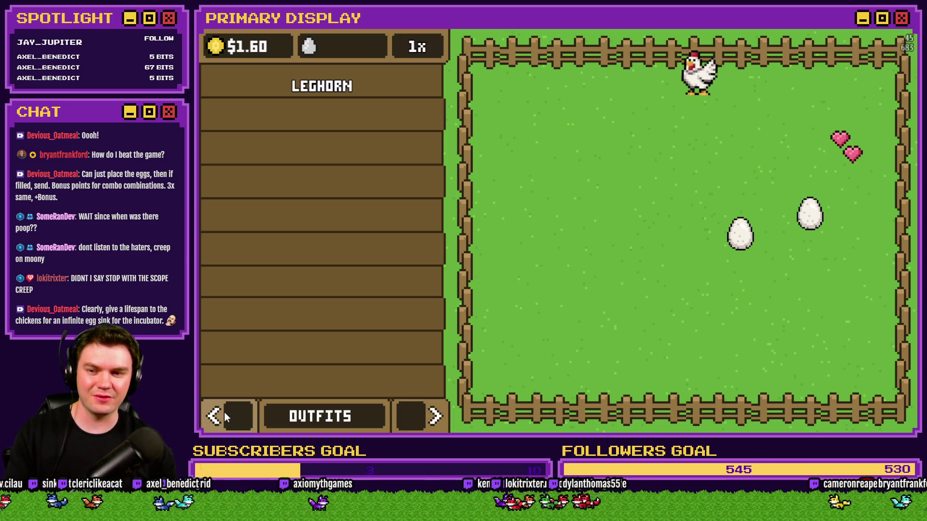
click(225, 413)
click(424, 419)
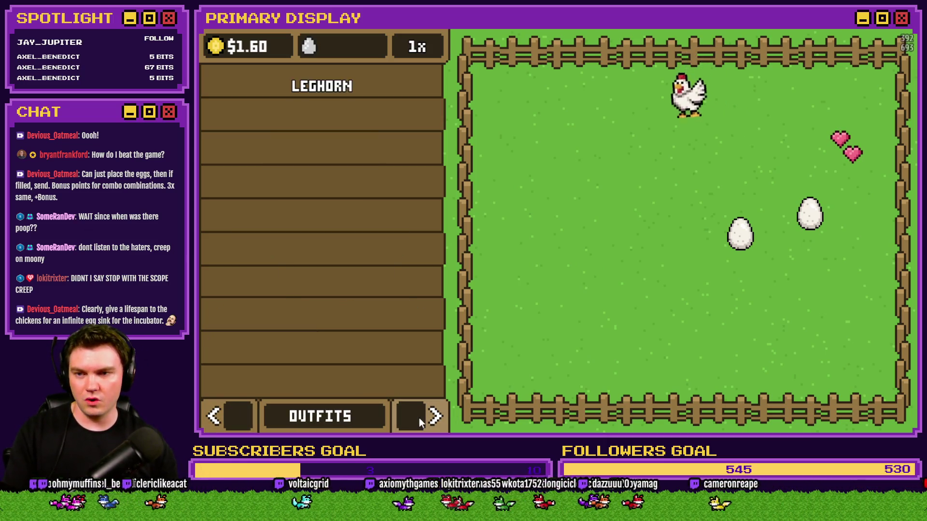
click(228, 411)
click(414, 416)
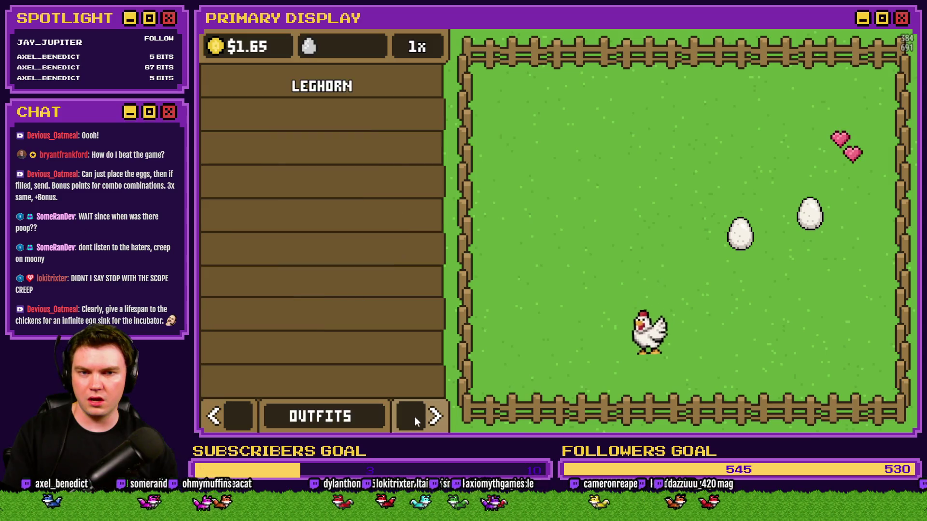
click(232, 419)
click(231, 419)
click(230, 418)
click(231, 419)
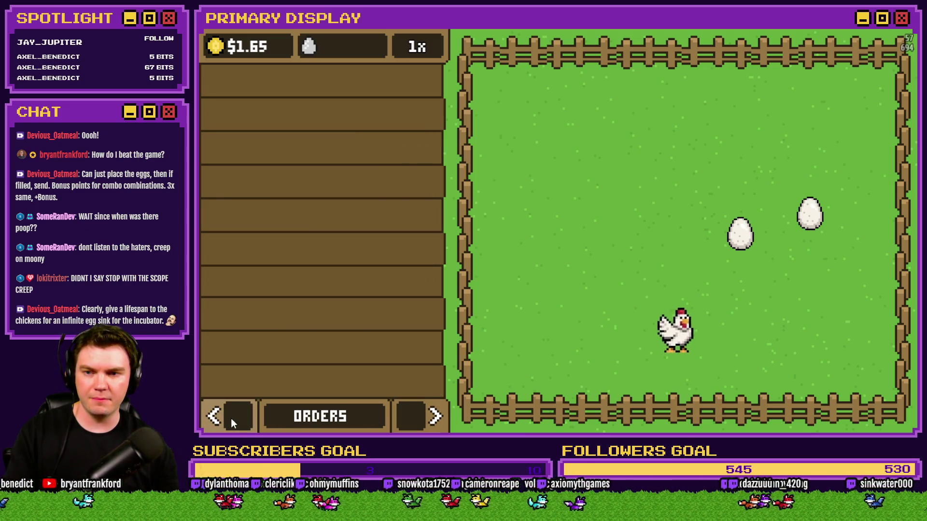
click(230, 418)
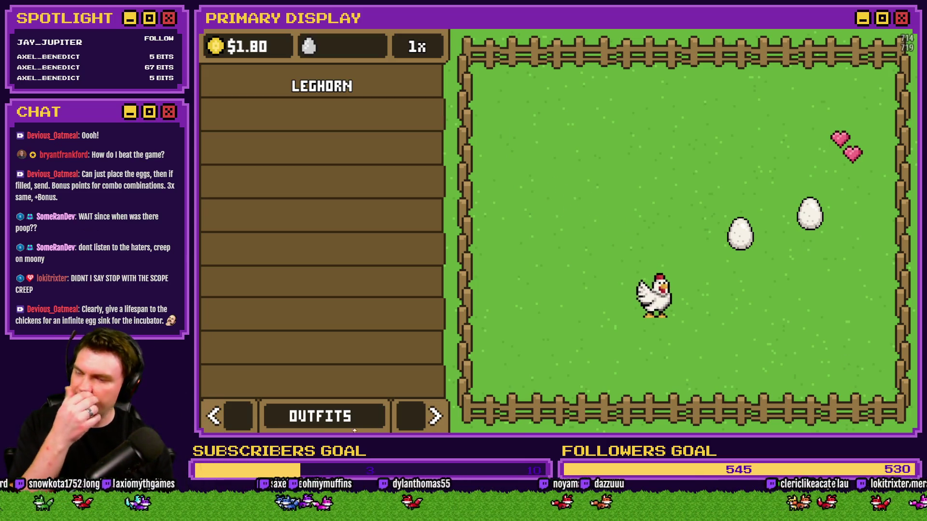
Add funds, buy the Homebody chicken and open its crate to unlock it
click(224, 412)
click(226, 413)
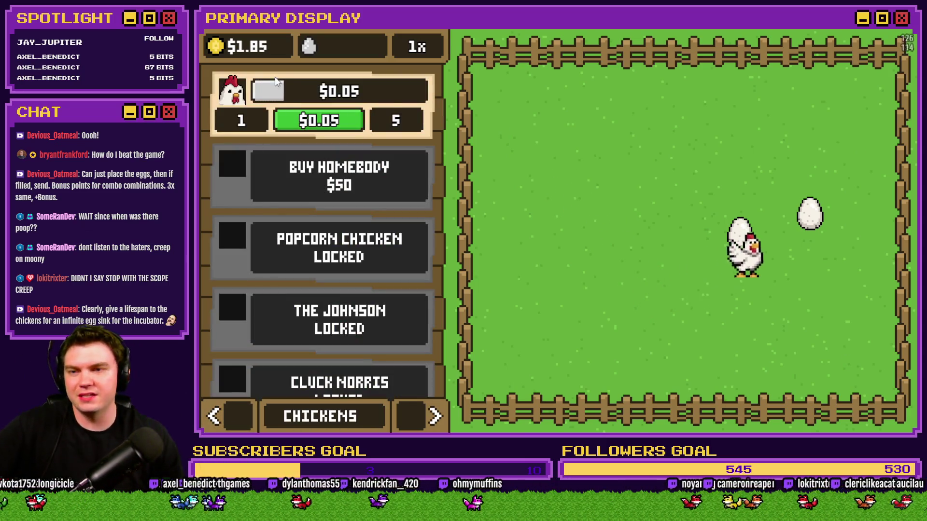
click(223, 46)
click(328, 188)
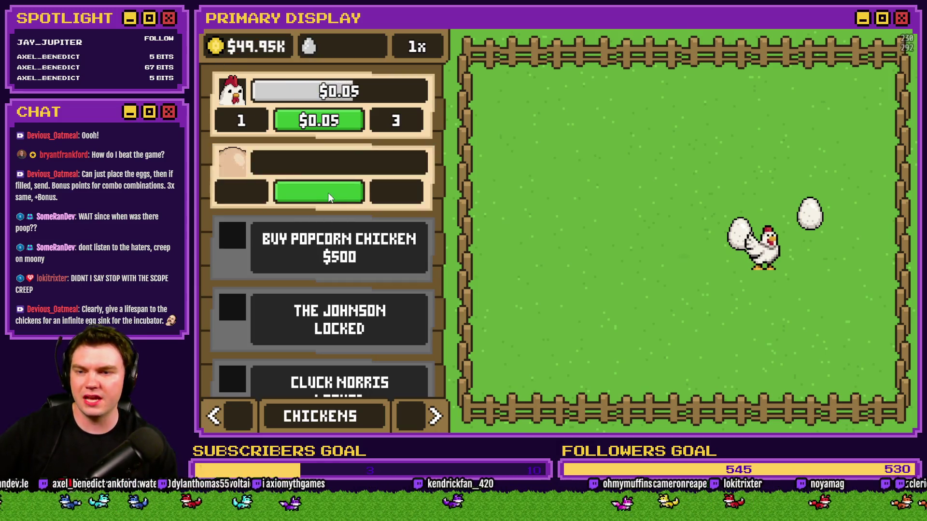
click(684, 236)
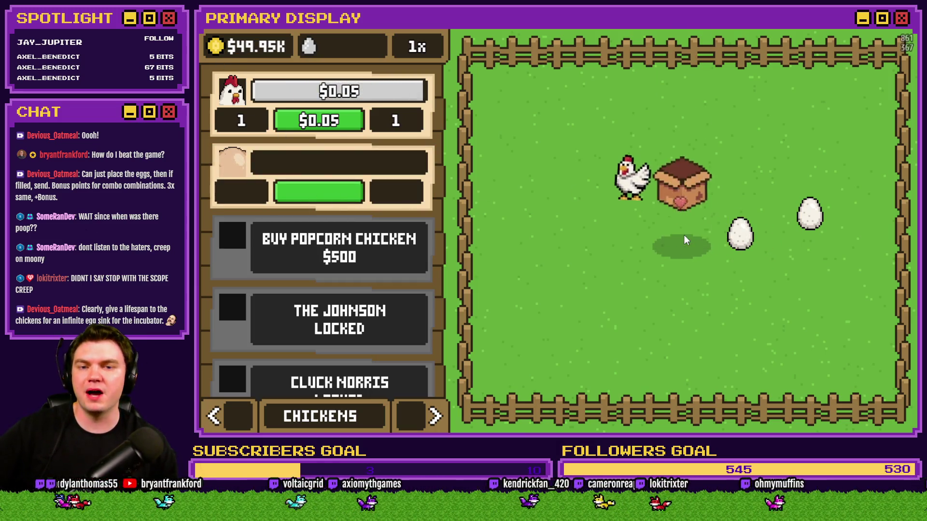
click(684, 236)
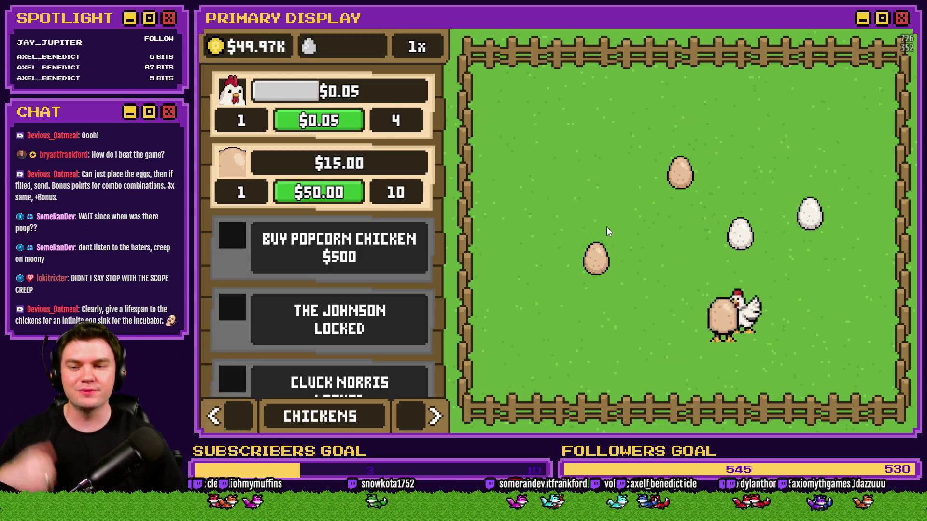
Look through the Outfits, Nests and Orders panels, then close the playtest
click(435, 416)
click(435, 416)
click(214, 416)
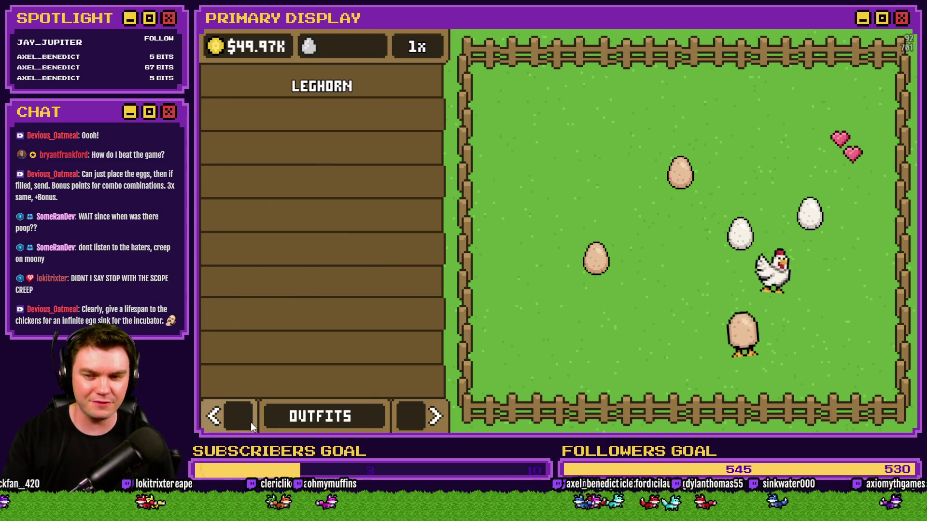
click(437, 418)
click(244, 422)
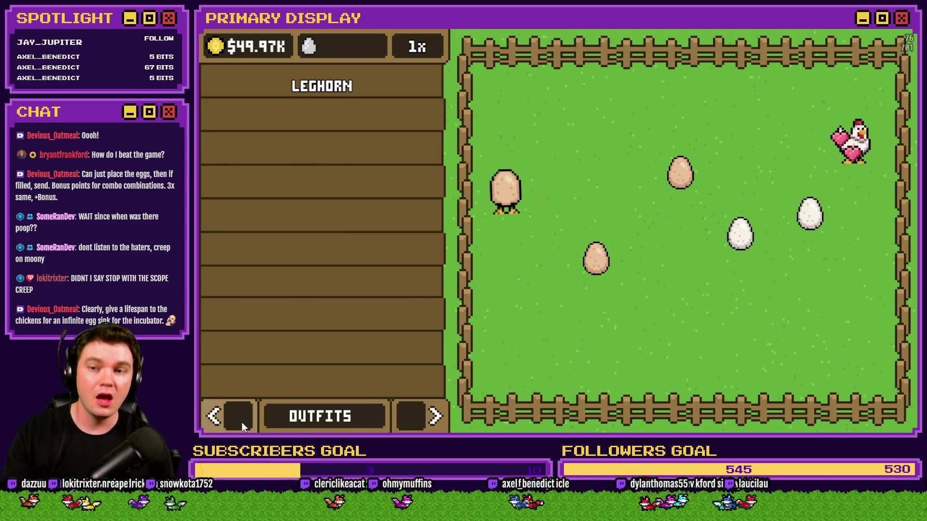
click(428, 416)
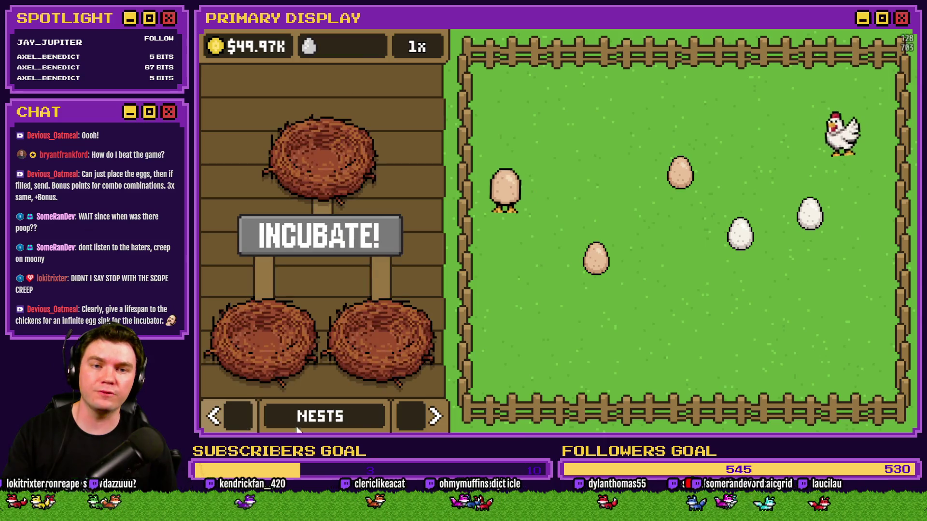
click(428, 416)
click(234, 419)
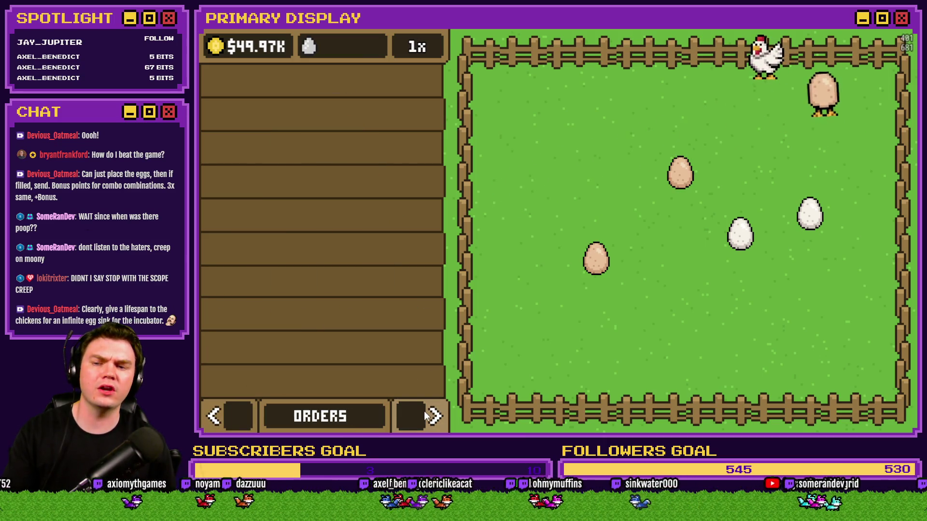
click(428, 417)
click(428, 418)
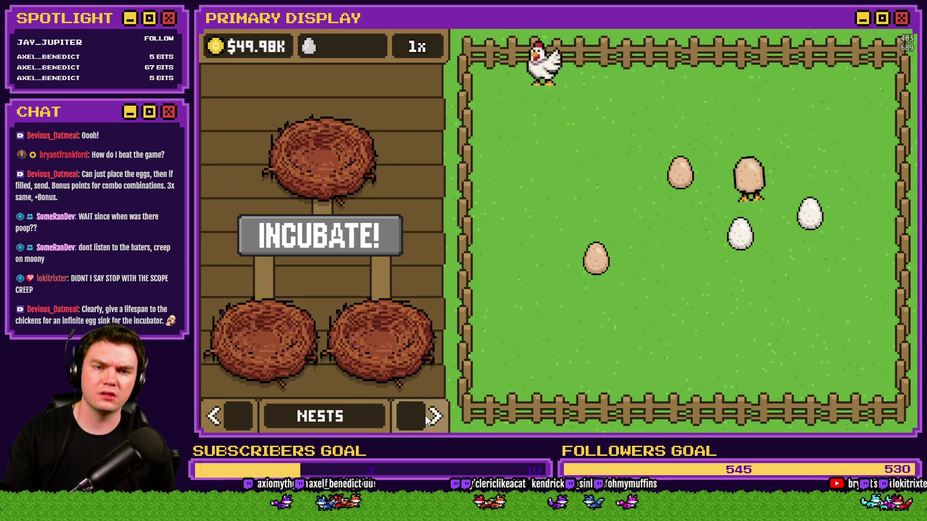
click(428, 418)
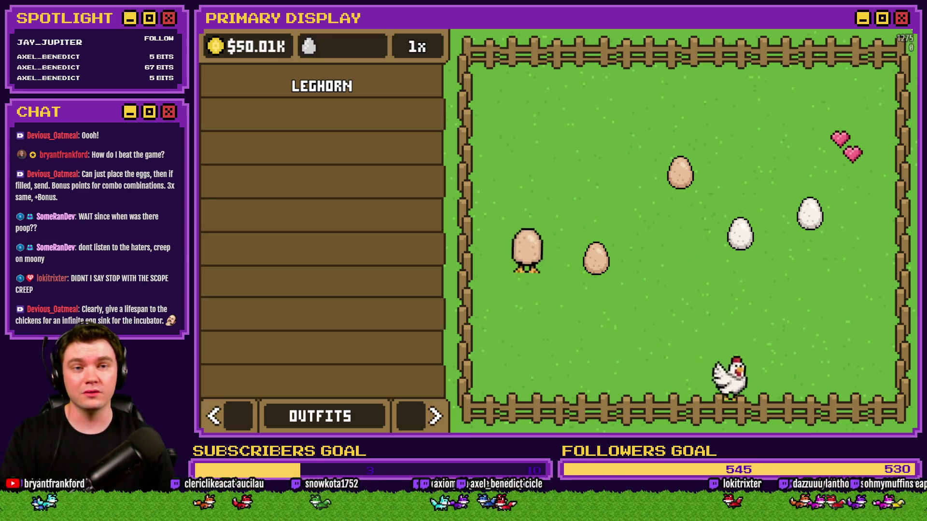
key(alt+F4)
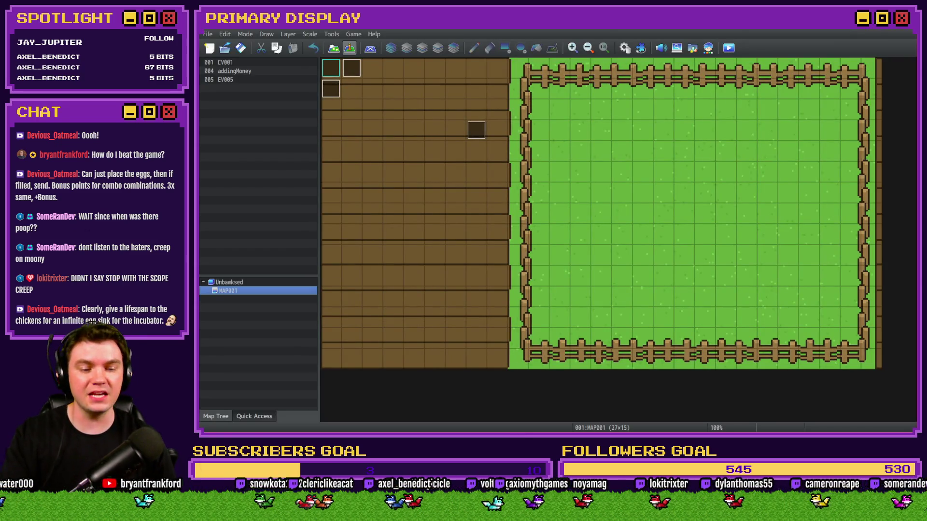
Switch to Photoshop and zoom the Unbawksed mockup out to about 342%
key(alt+Tab)
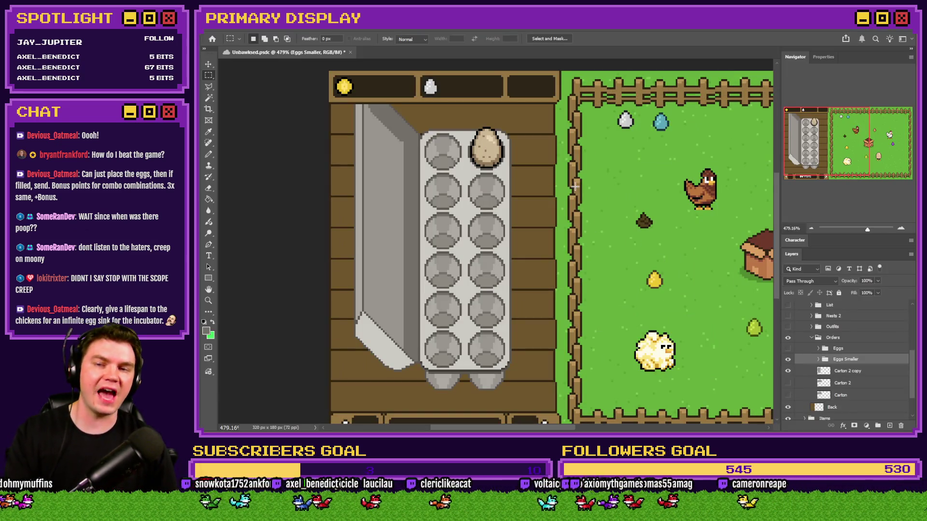
scroll(557, 241, down, 3)
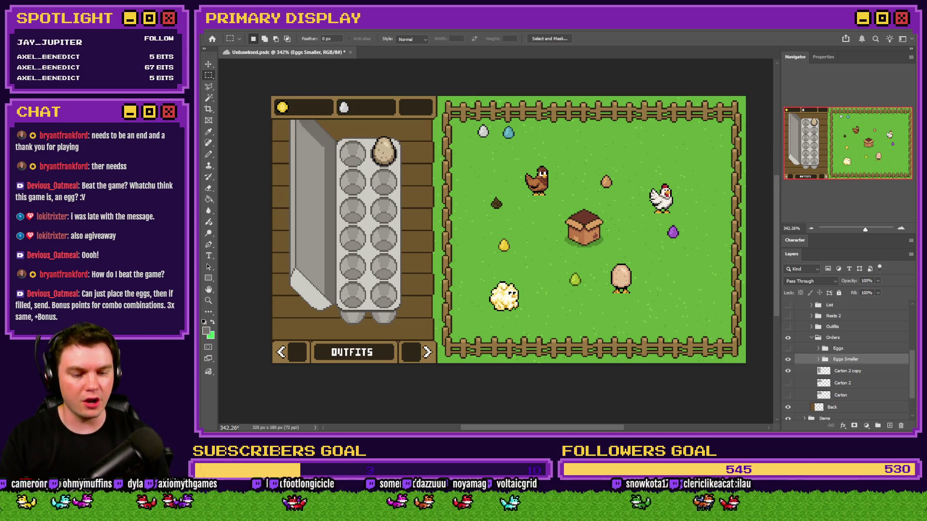
Open the desk-setup photo in the community projects channel, zoom in and pan across its details
key(alt+Tab)
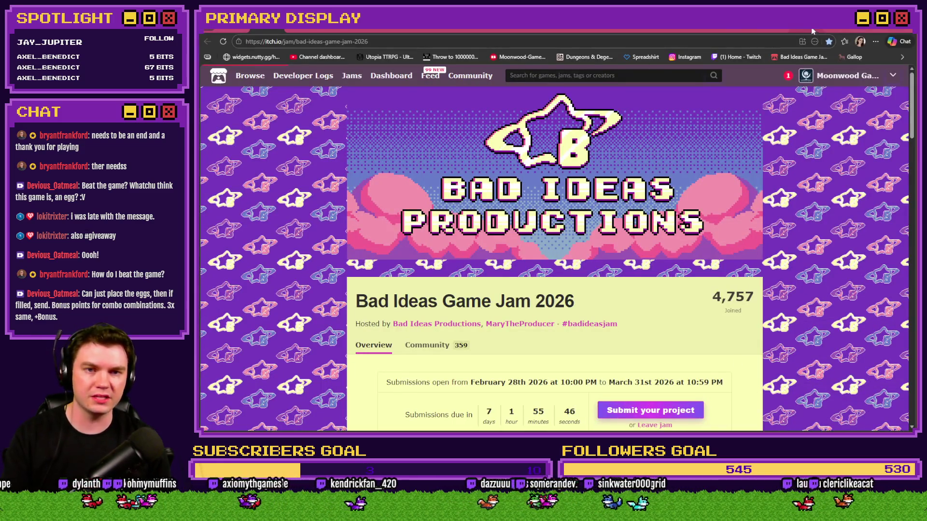
key(ctrl+Tab)
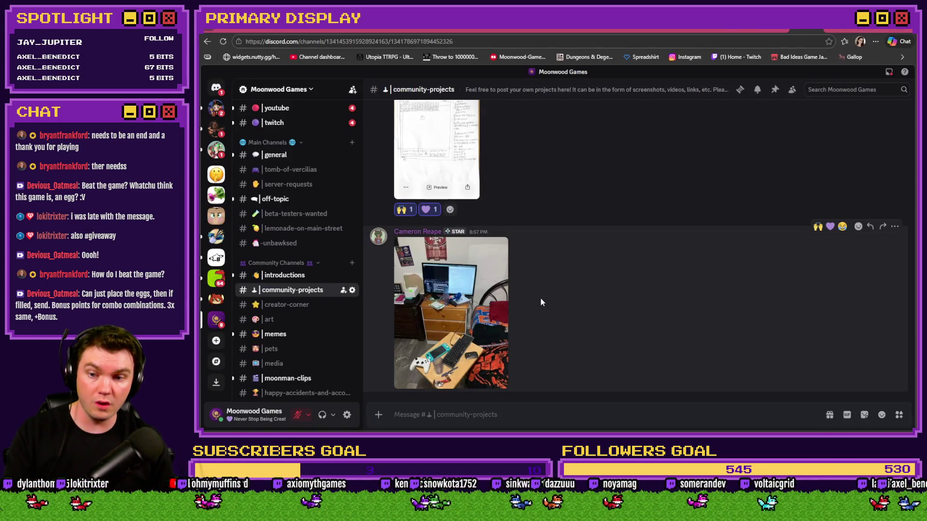
click(447, 294)
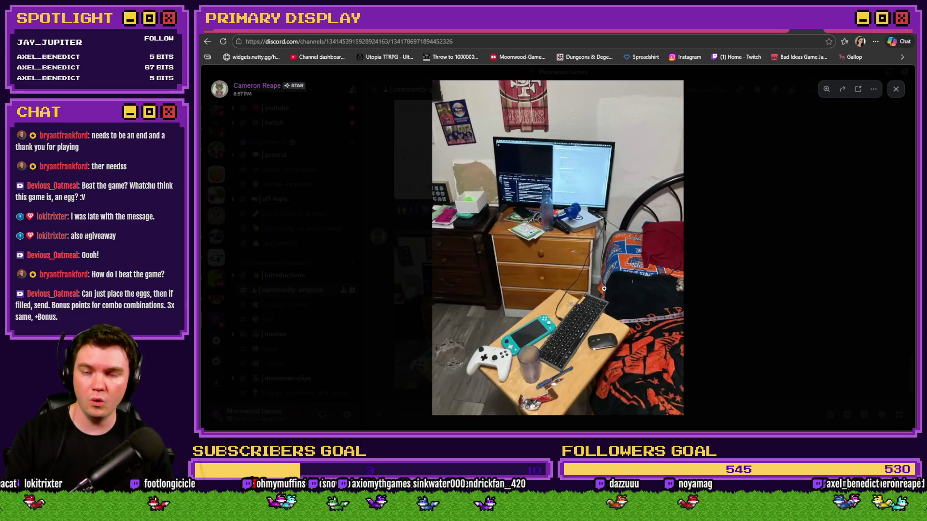
click(567, 345)
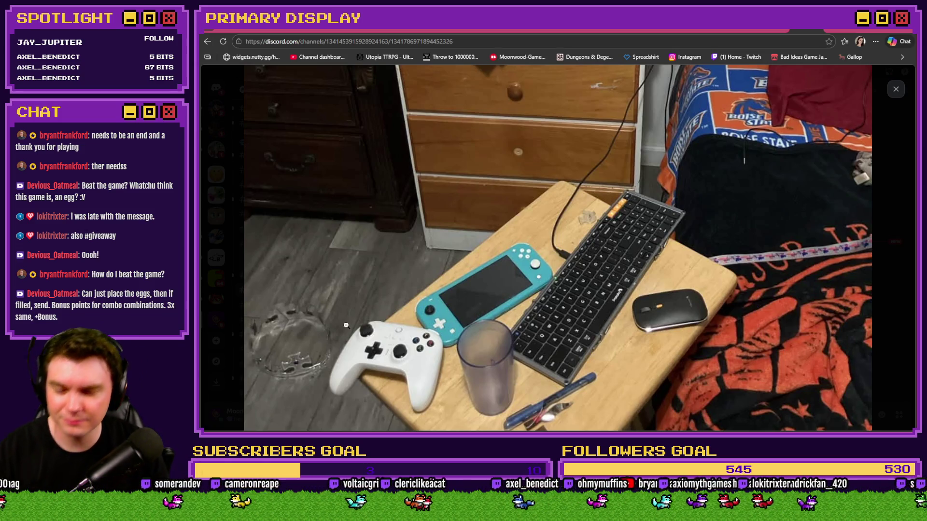
drag(430, 300, 435, 354)
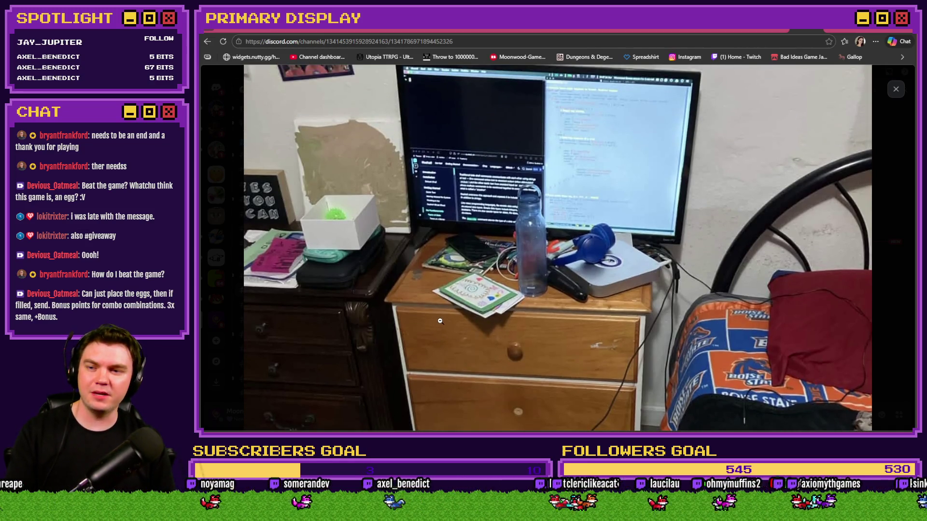
mouse_move(440, 320)
mouse_down()
mouse_move(463, 359)
mouse_move(467, 261)
mouse_up()
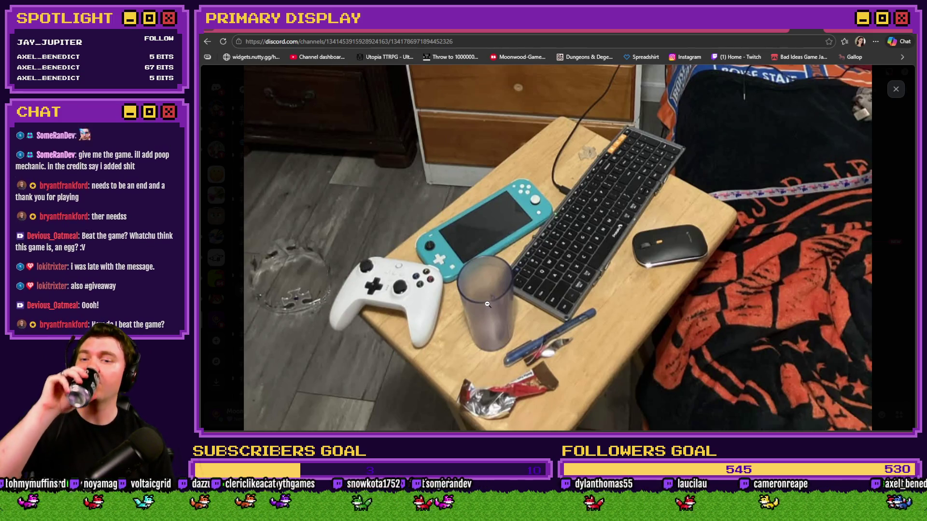
Close the full-size desk photo and add a 🙌 reaction to it
click(863, 116)
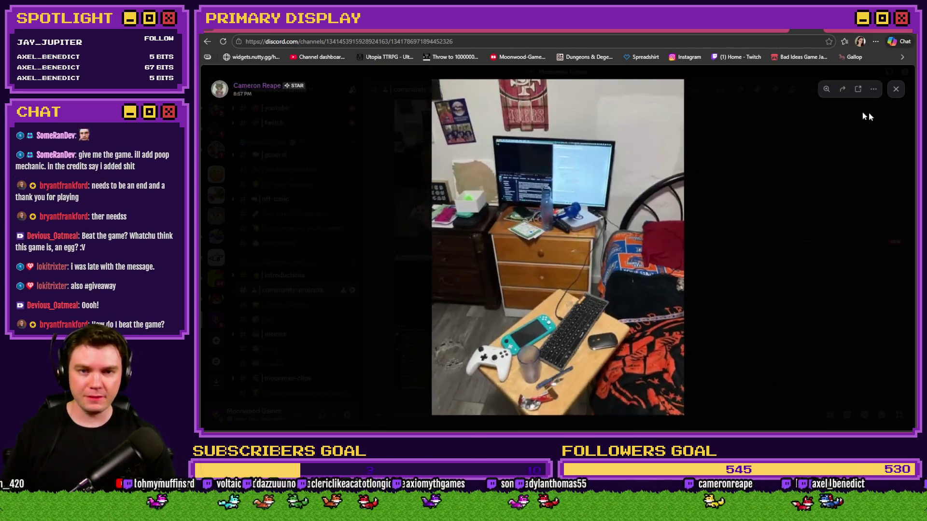
click(863, 116)
scroll(772, 222, up, 1)
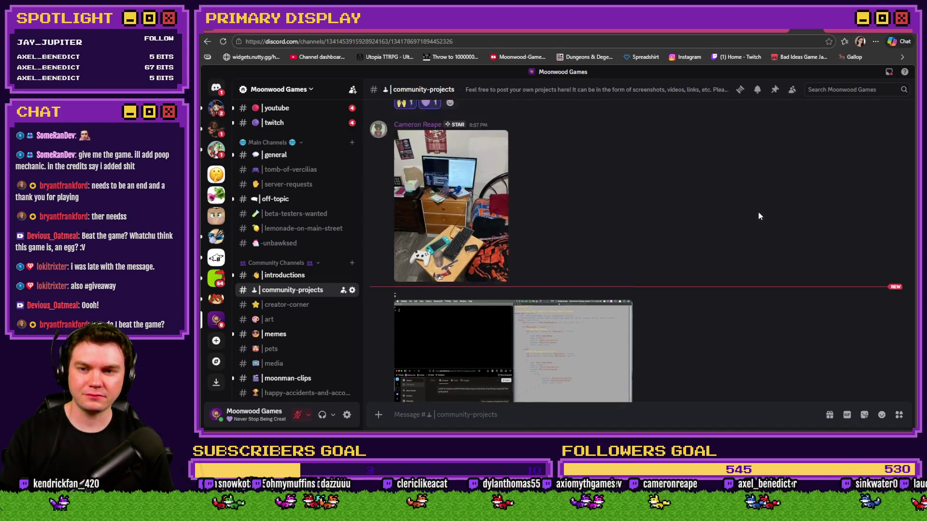
click(821, 161)
View the second code-and-browser screenshot full size, then add a 🙌 reaction to it
scroll(750, 258, down, 2)
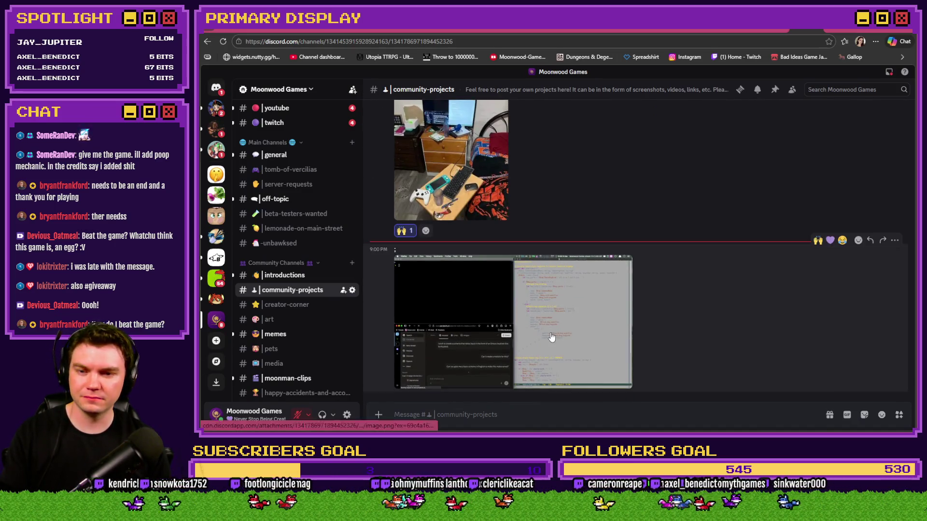
click(552, 337)
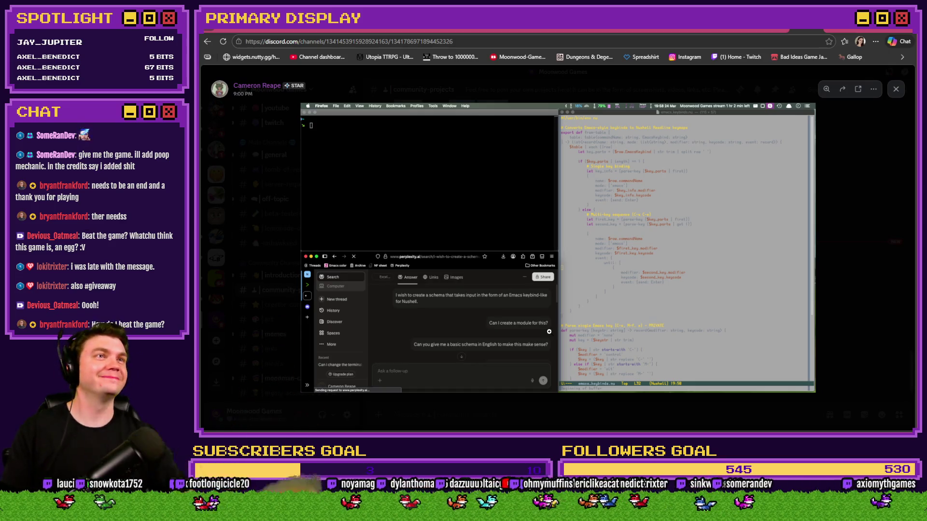
click(839, 290)
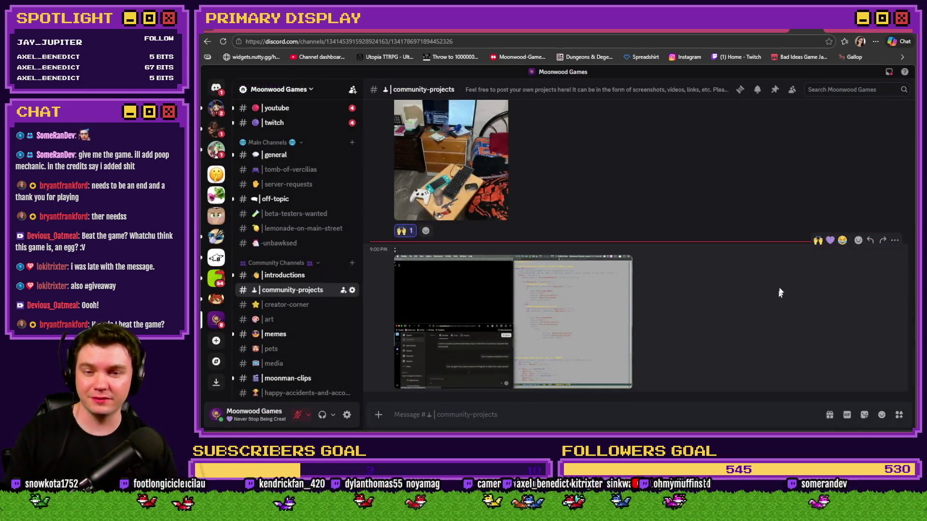
click(825, 245)
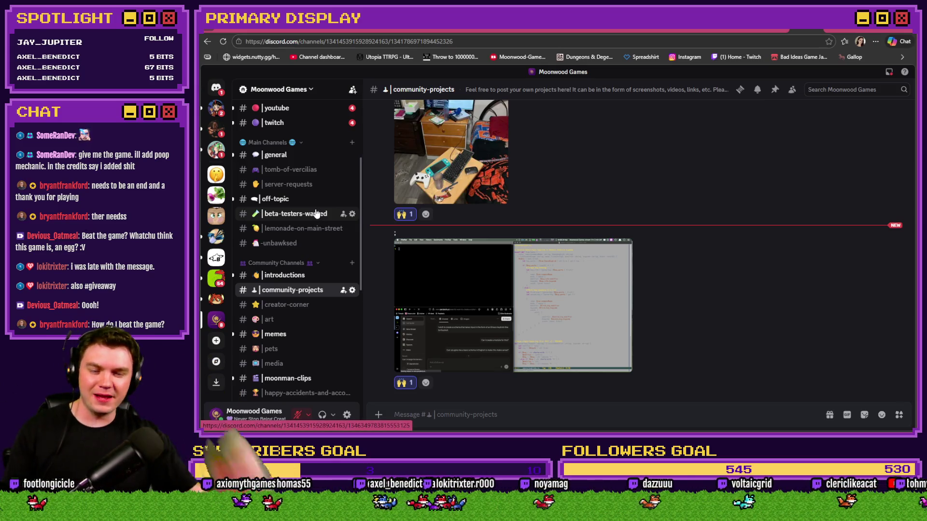
scroll(333, 273, down, 3)
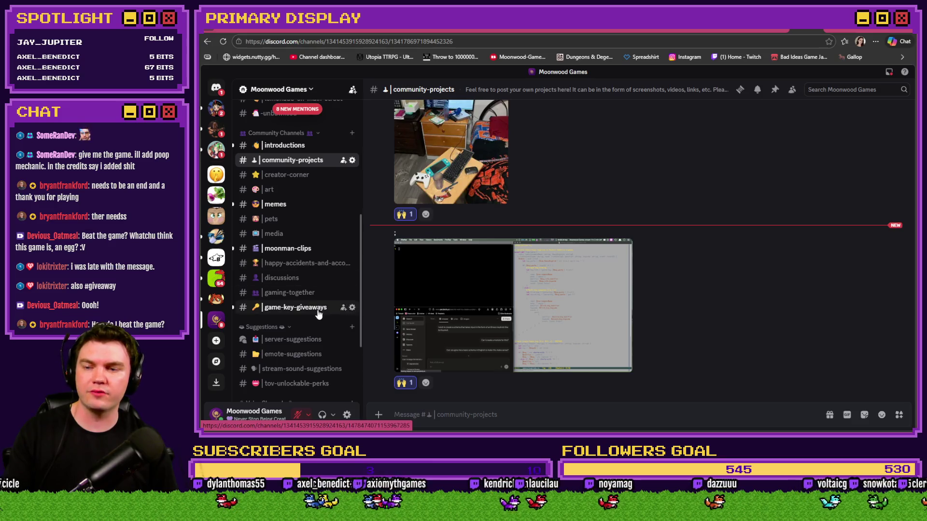
Open #game-key-giveaways and read the latest giveaway message
click(296, 311)
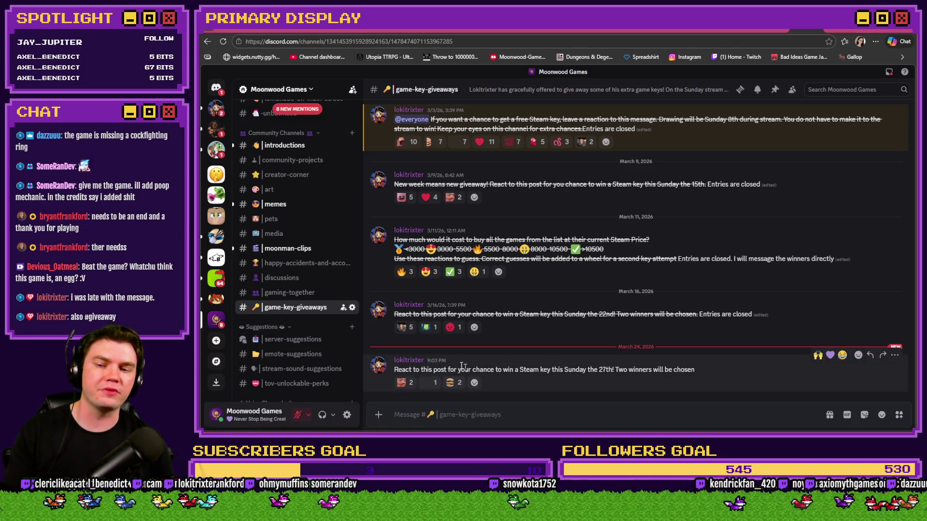
drag(405, 370, 588, 371)
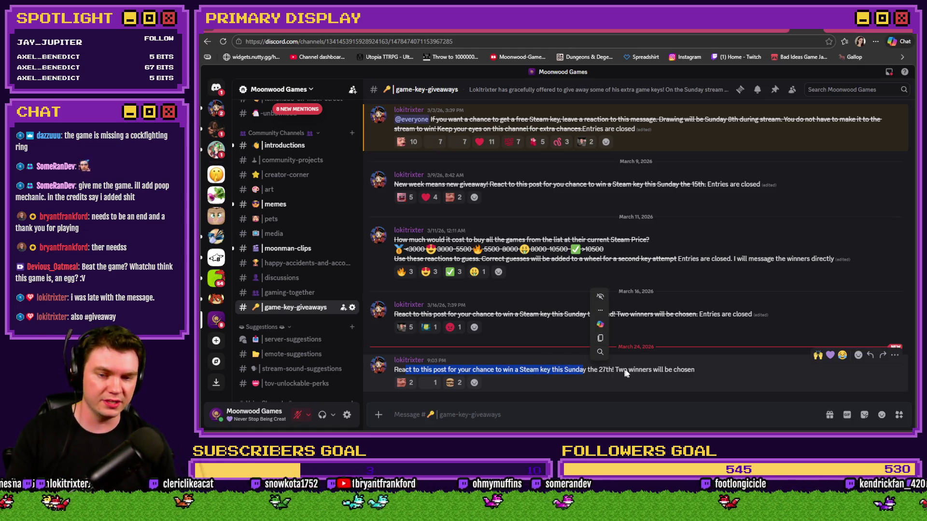
click(572, 415)
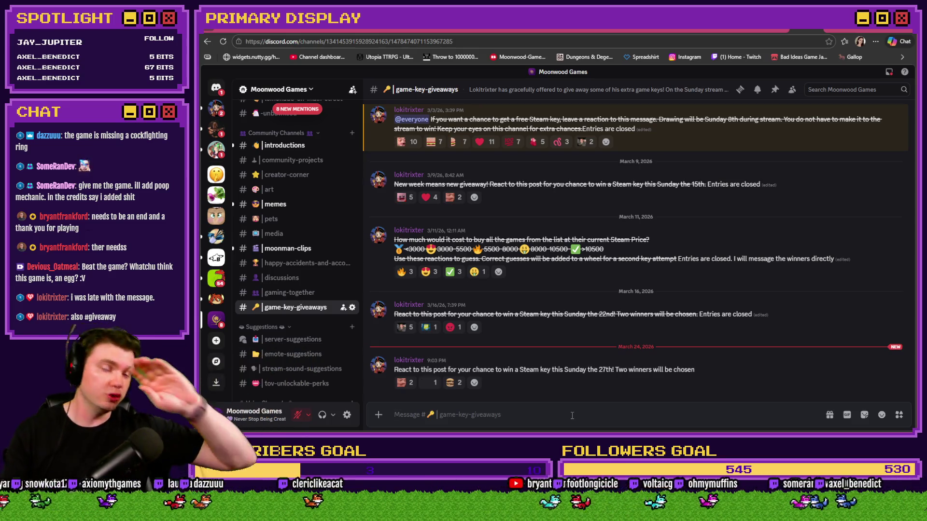
Add and then remove a middle-finger reaction on the giveaway, then return to RPG Maker
click(474, 384)
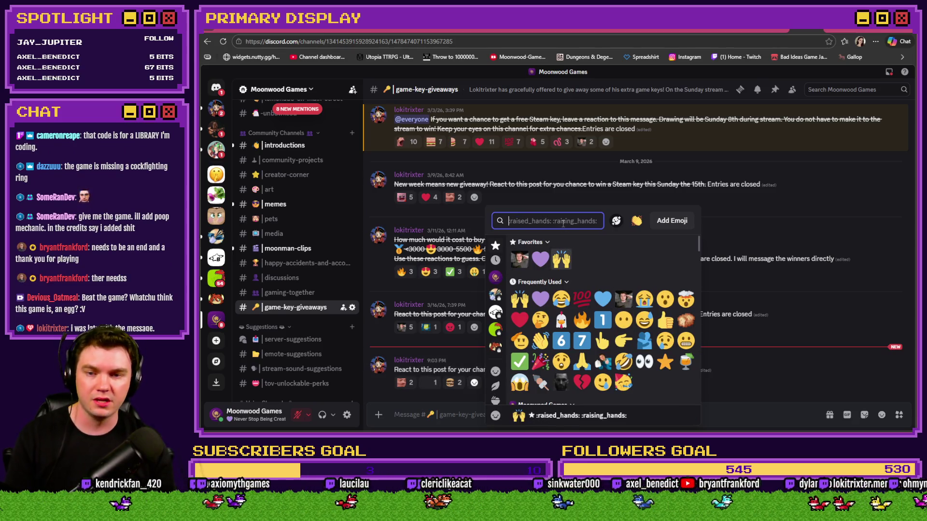
text(middle)
key(Return)
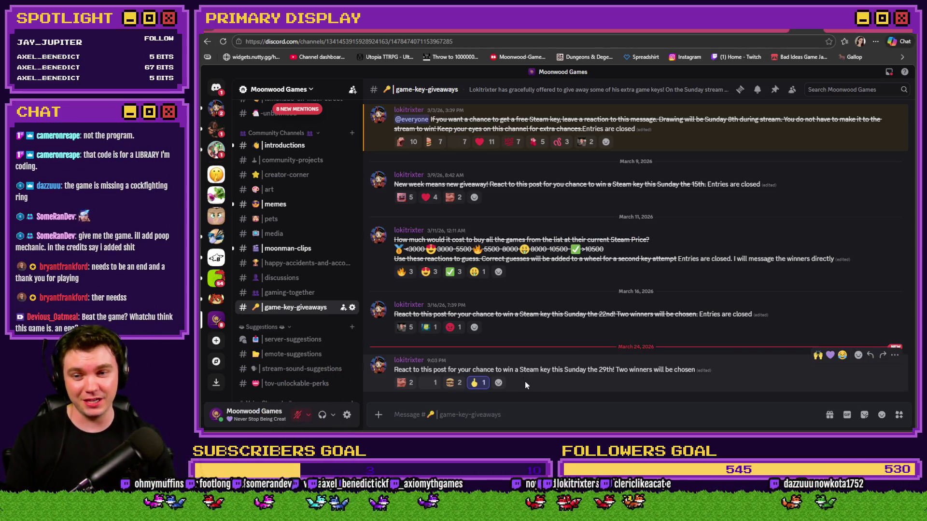
click(478, 382)
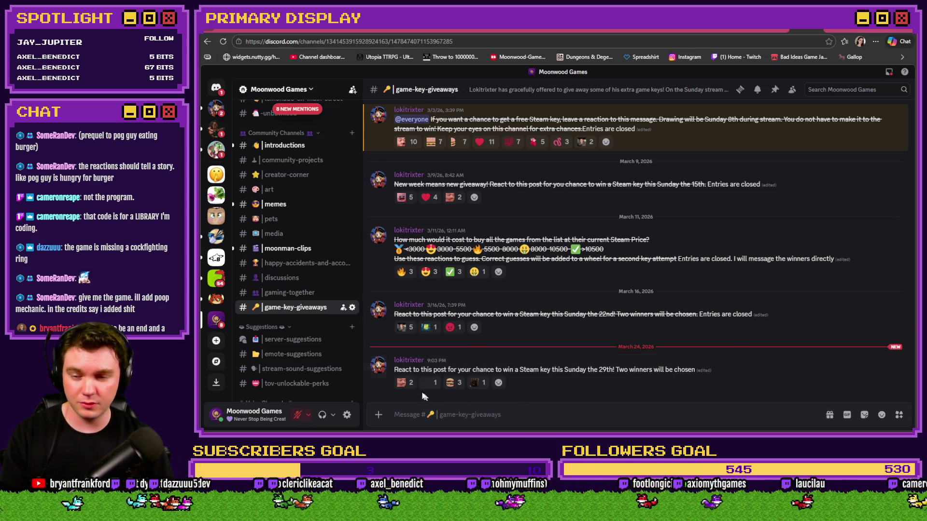
mouse_move(400, 383)
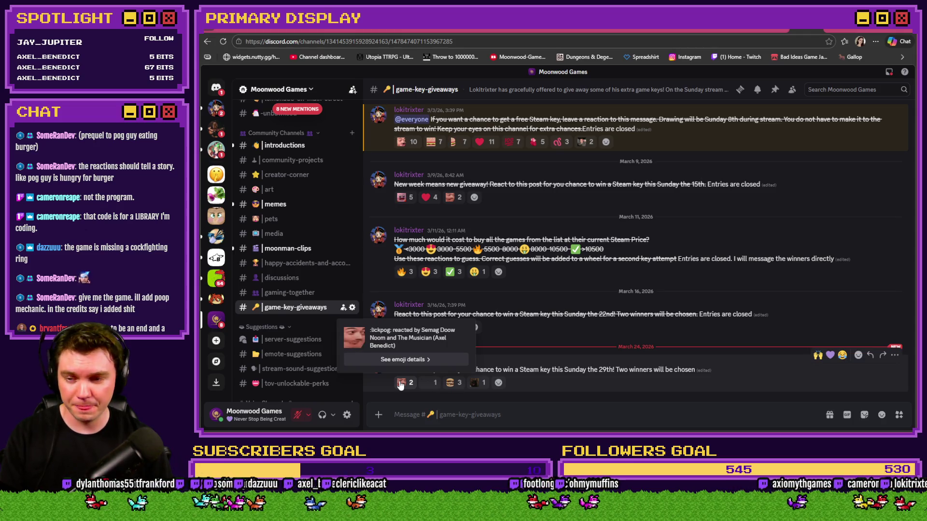
key(alt+Tab)
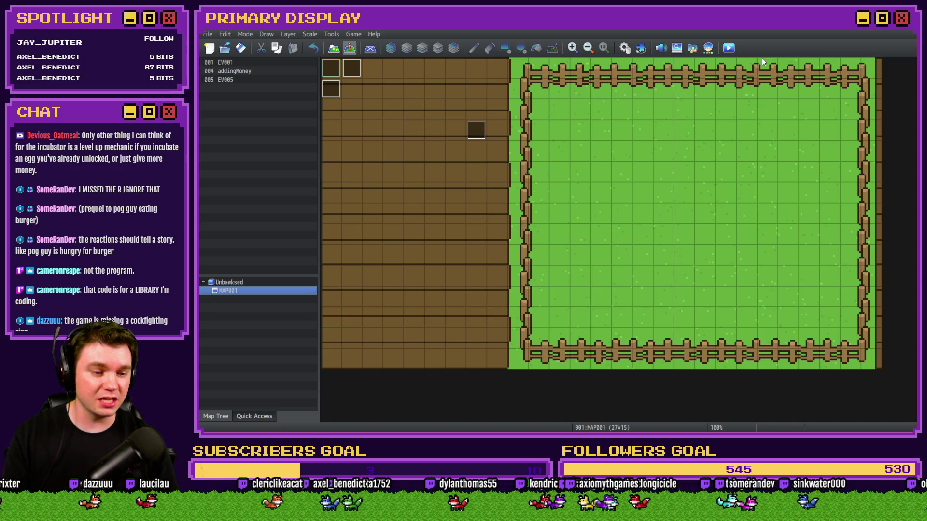
Playtest the chicken farm, switching the panel between Nests and Chickens until coins reach $391.90
click(728, 49)
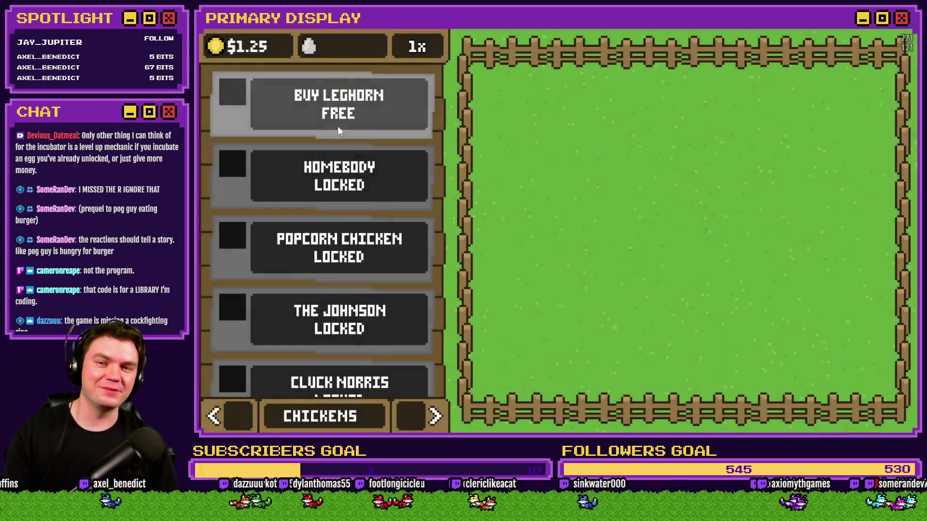
click(426, 418)
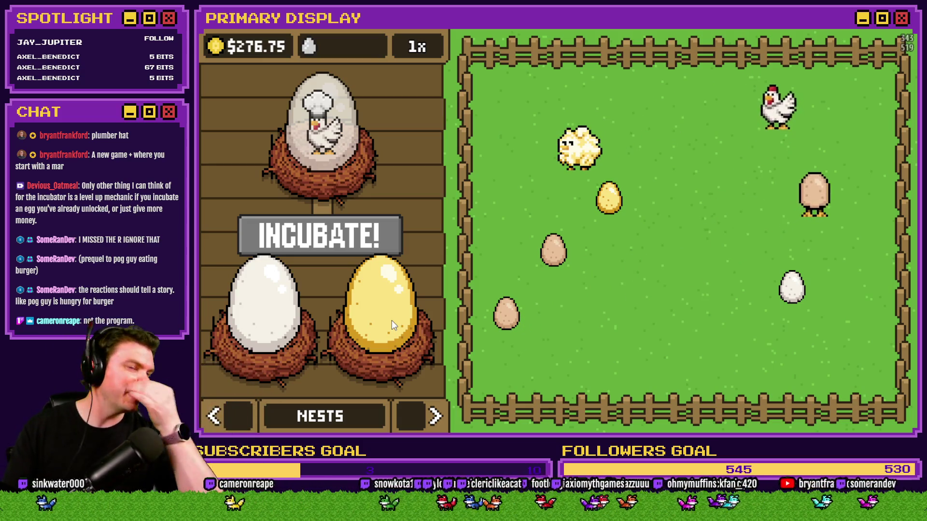
click(238, 428)
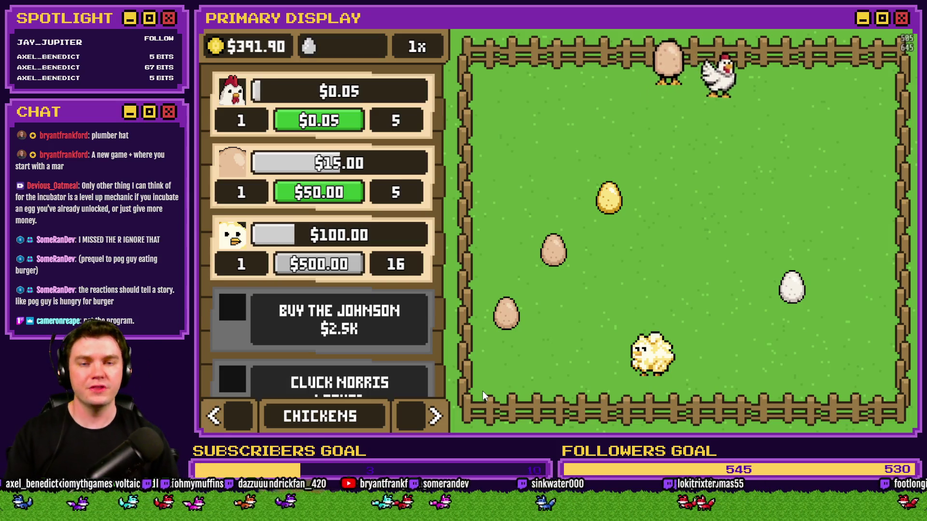
Keep playing while paging the side panel through Nests and Outfits, settling on Chickens
click(435, 416)
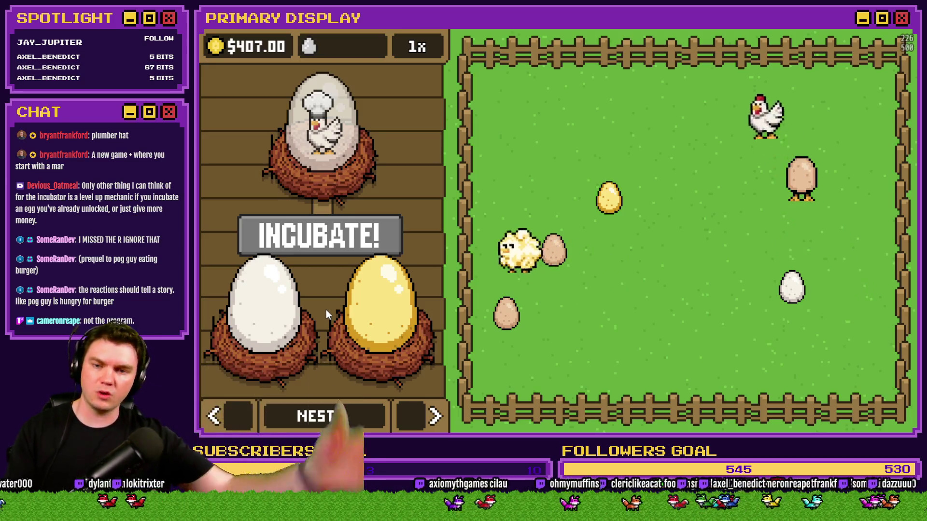
click(433, 415)
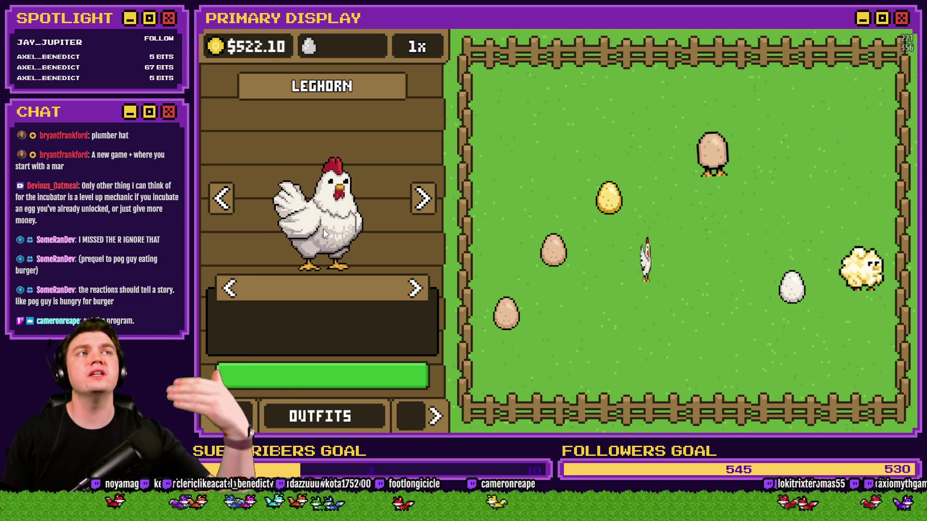
click(229, 418)
click(230, 417)
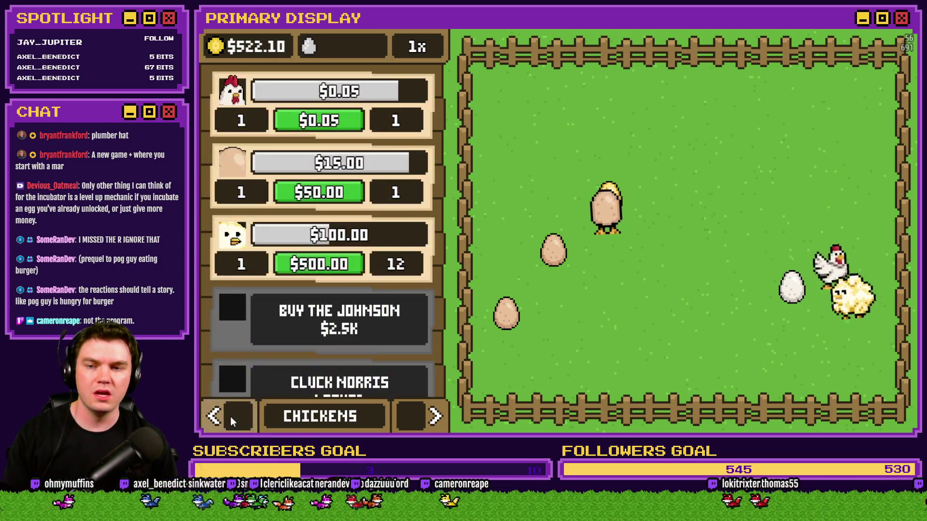
click(230, 416)
click(407, 411)
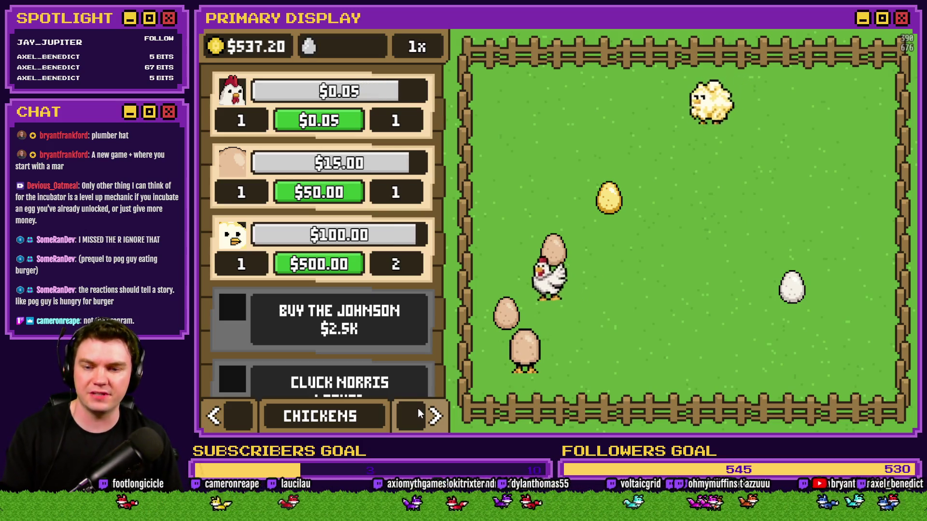
Page the side panel through Outfits and Orders on to the Settings page
click(418, 407)
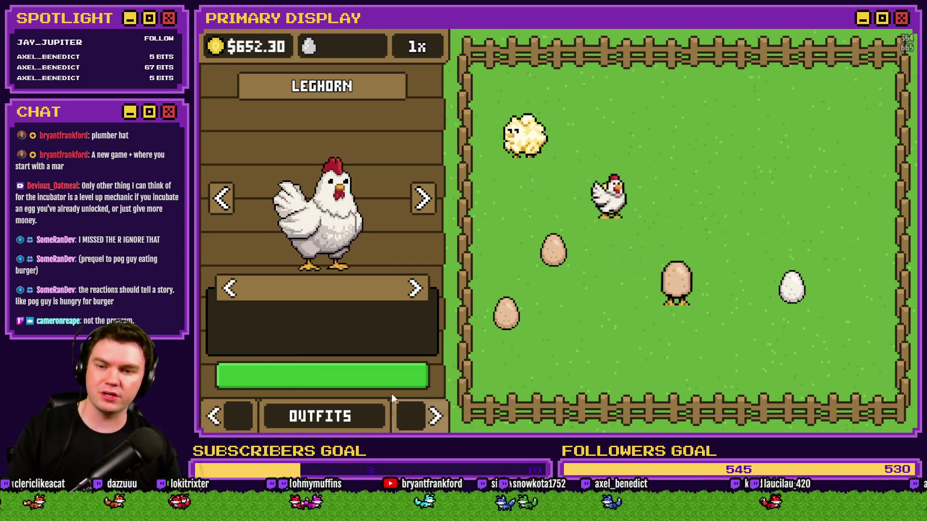
click(421, 416)
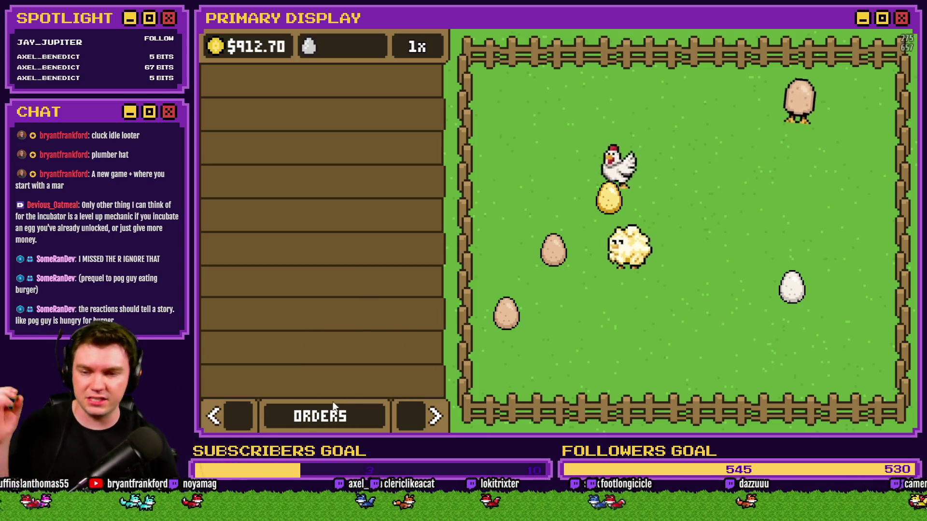
click(234, 420)
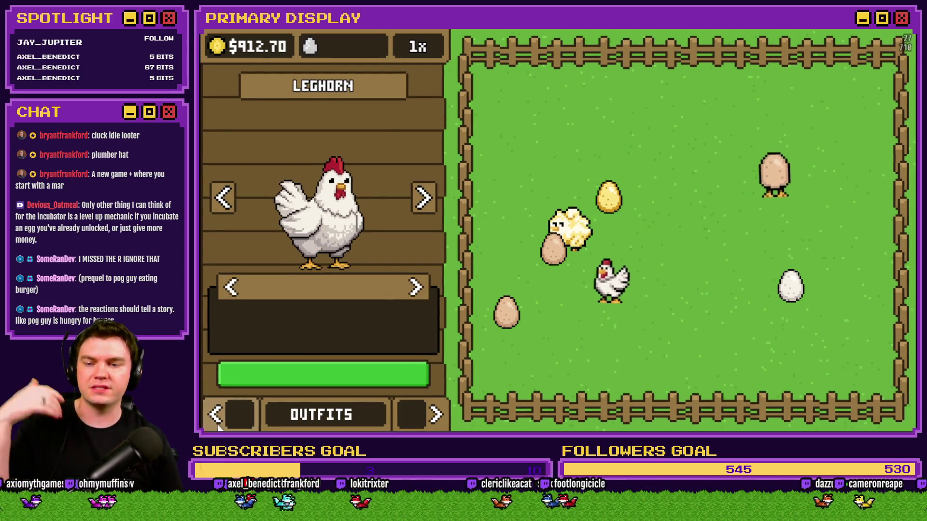
click(221, 421)
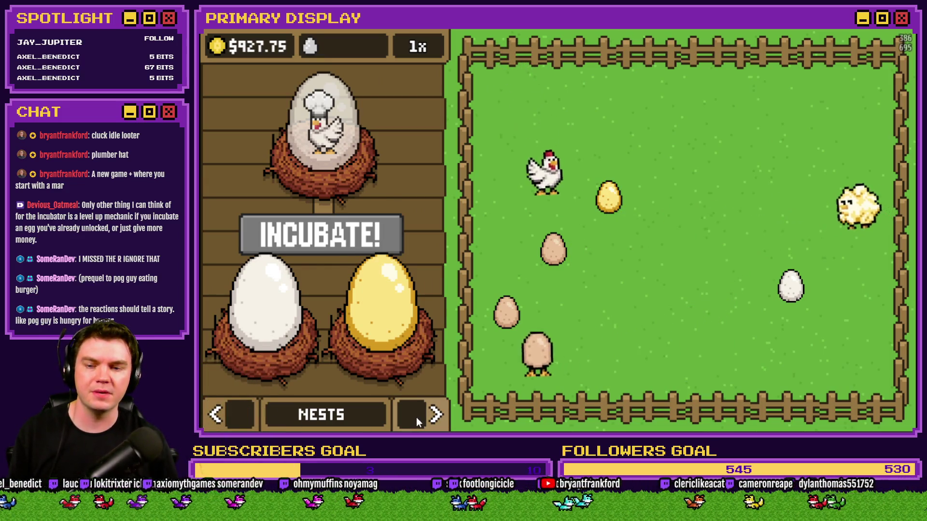
click(432, 415)
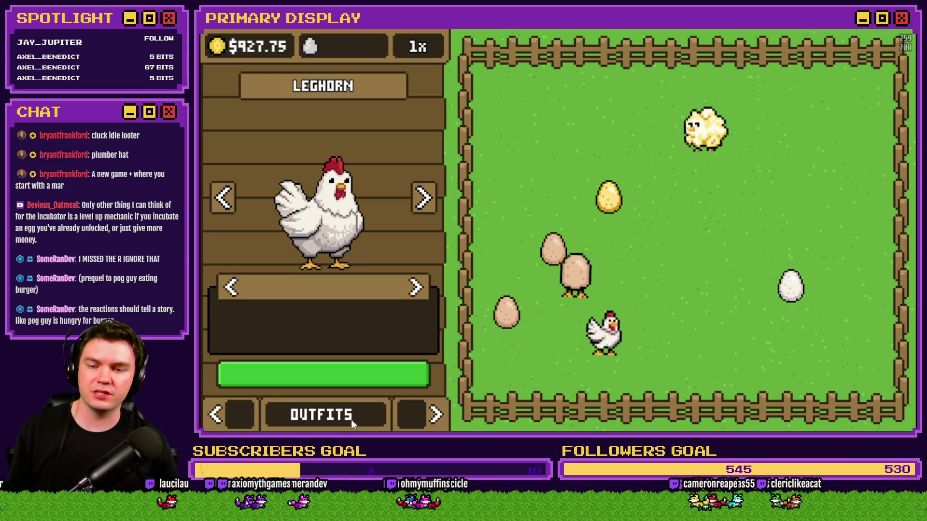
click(408, 414)
click(407, 410)
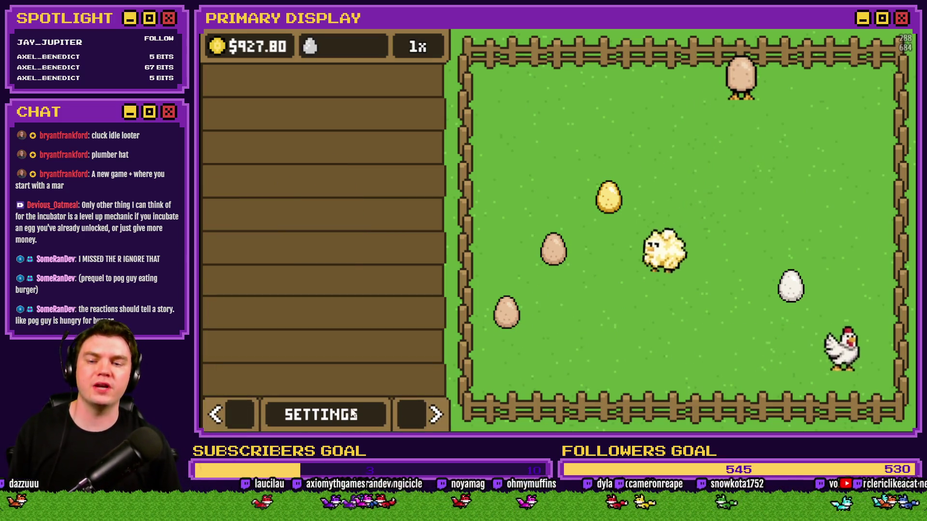
click(233, 408)
Page the side panel back to the Outfits page showing the Leghorn
click(234, 408)
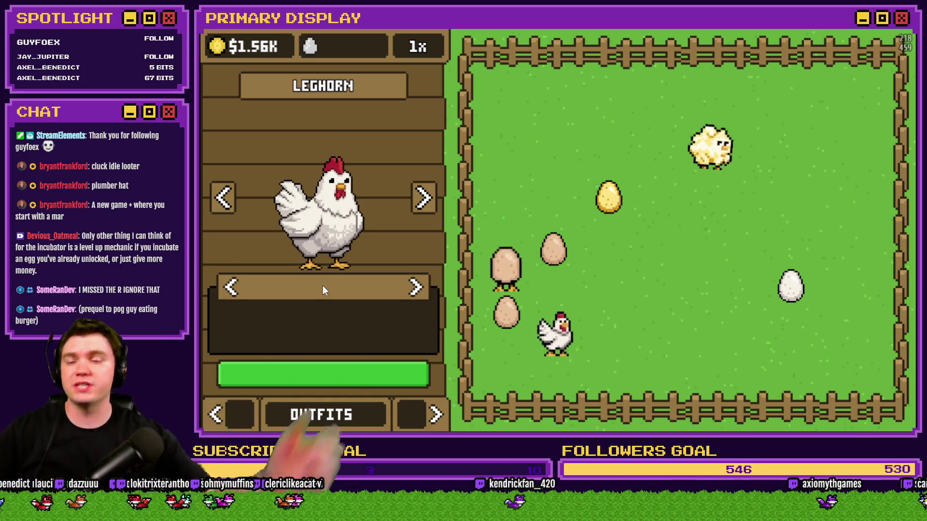
On the Chickens page, buy dozens of Leghorn chickens in quick succession
click(221, 409)
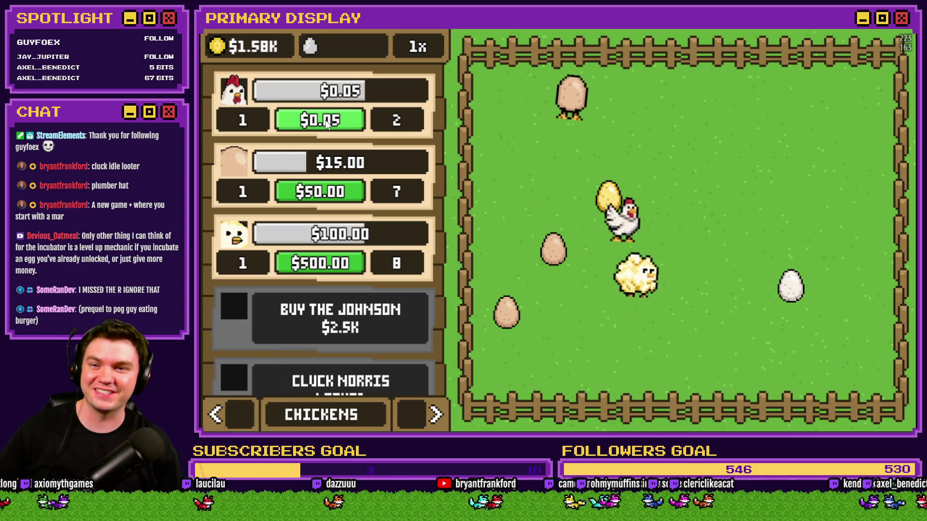
mouse_move(328, 121)
mouse_down()
mouse_move(336, 131)
mouse_move(337, 123)
mouse_up()
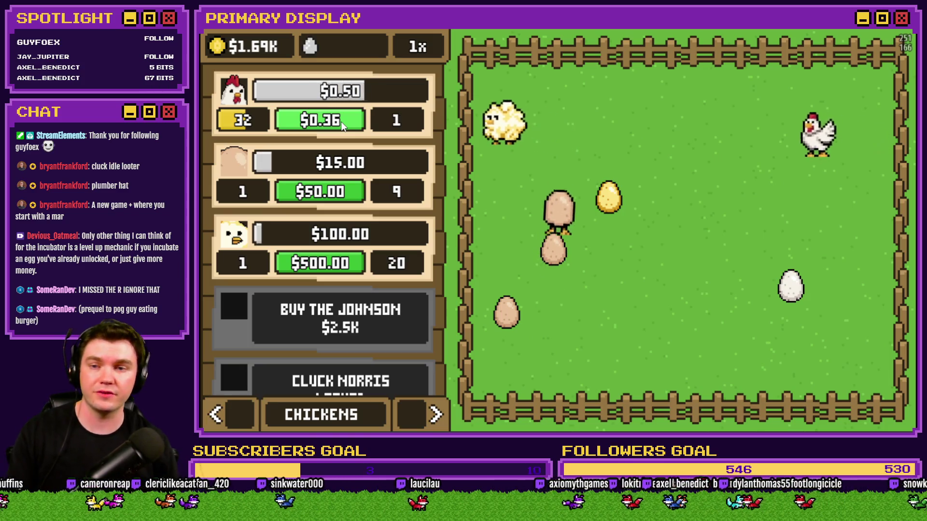
drag(341, 122, 340, 123)
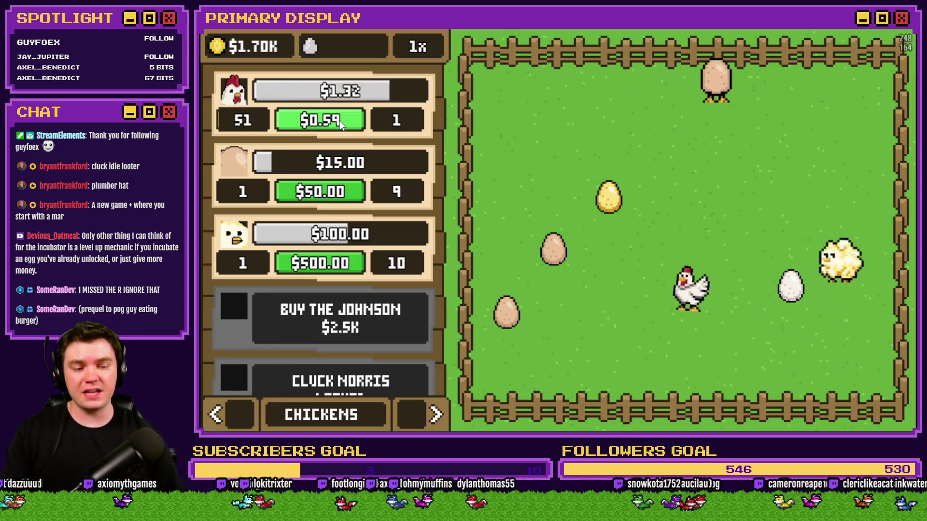
Return the side panel to the Leghorn outfits page and close the playtest at $1.83k
click(420, 407)
click(421, 411)
click(230, 419)
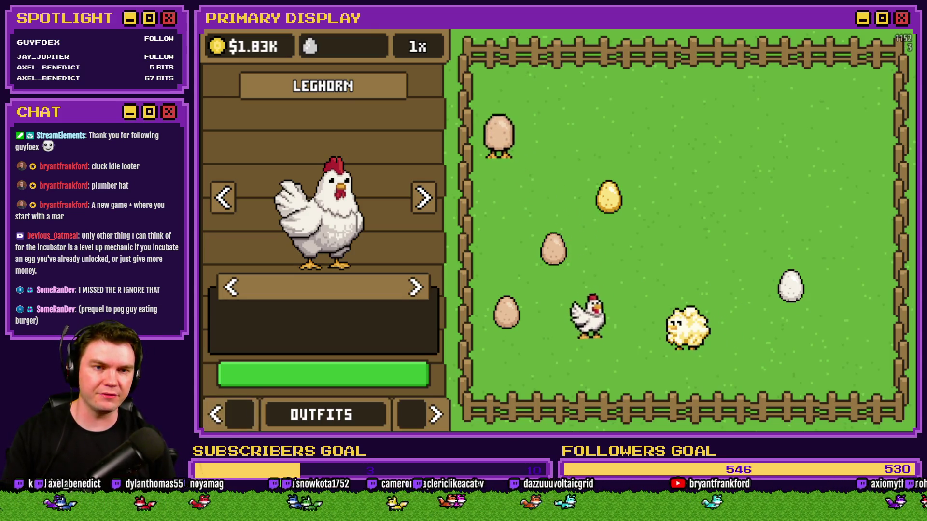
key(alt+F4)
key(alt+Tab)
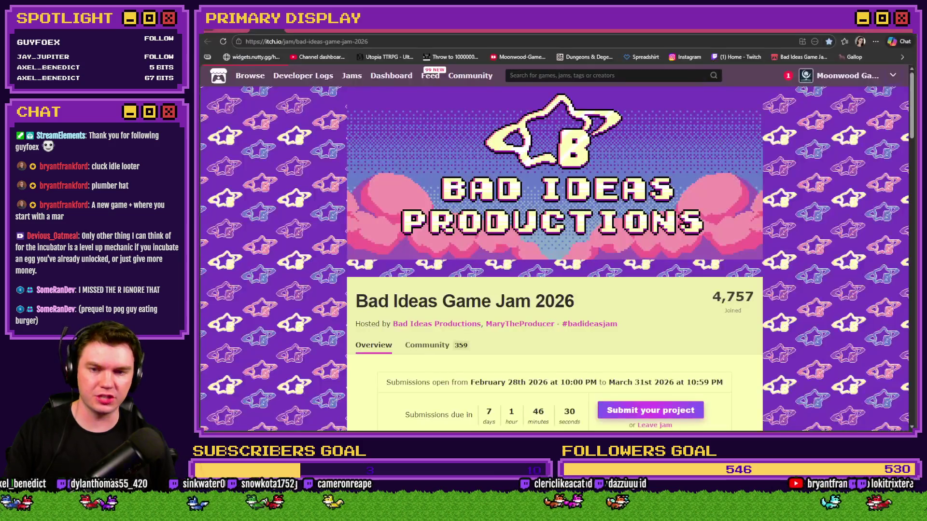
scroll(519, 352, down, 2)
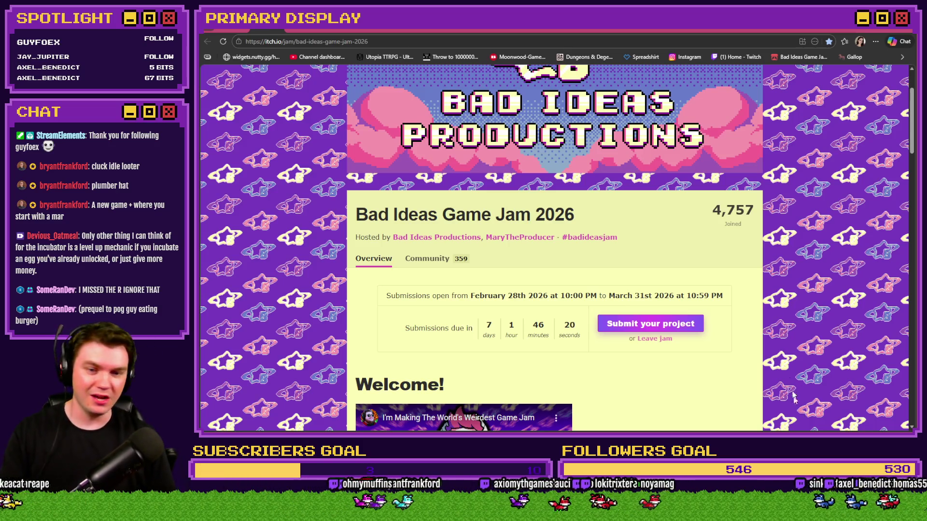
key(alt+Tab)
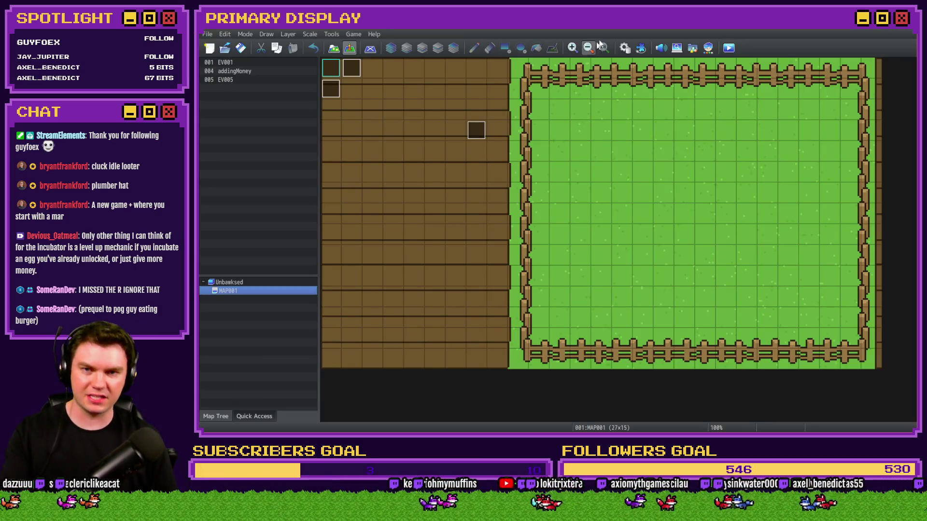
Review the chicken Lovin' common event in the Database and close it with OK
click(624, 47)
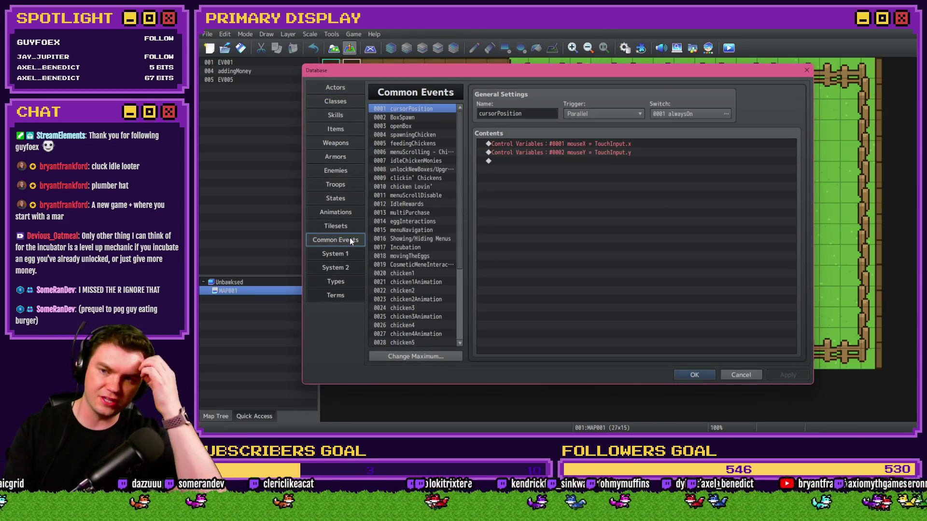
click(417, 186)
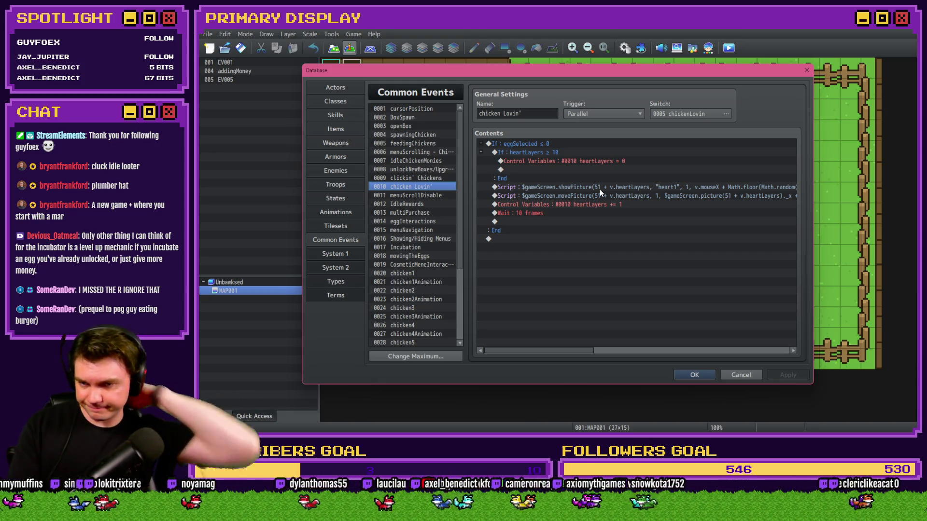
click(694, 376)
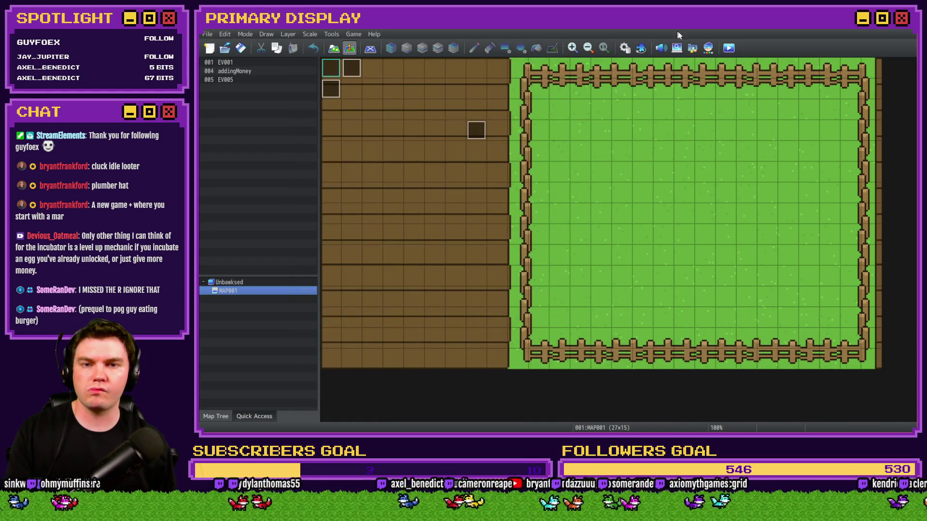
Save the project and run a fresh playtest, paging the panel through Outfits, Orders and Settings
click(730, 50)
click(543, 238)
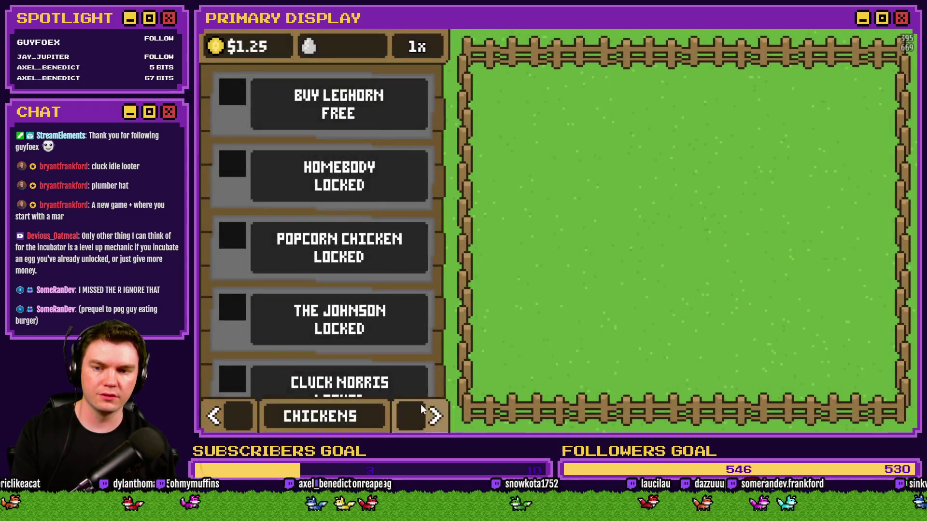
click(427, 412)
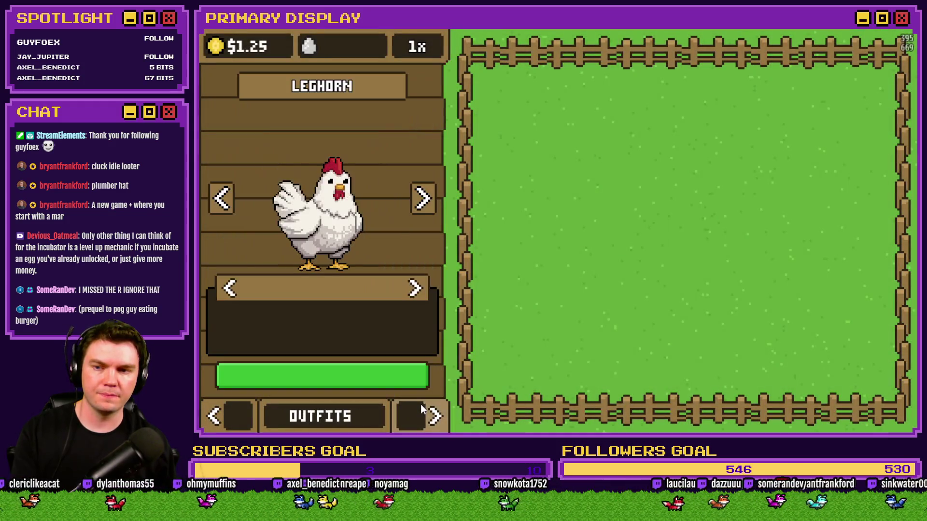
click(407, 383)
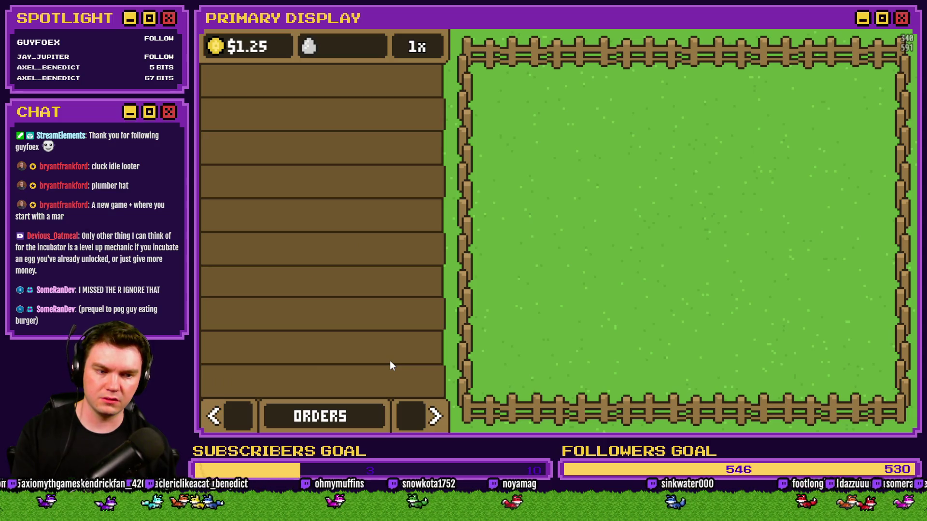
click(421, 418)
click(422, 415)
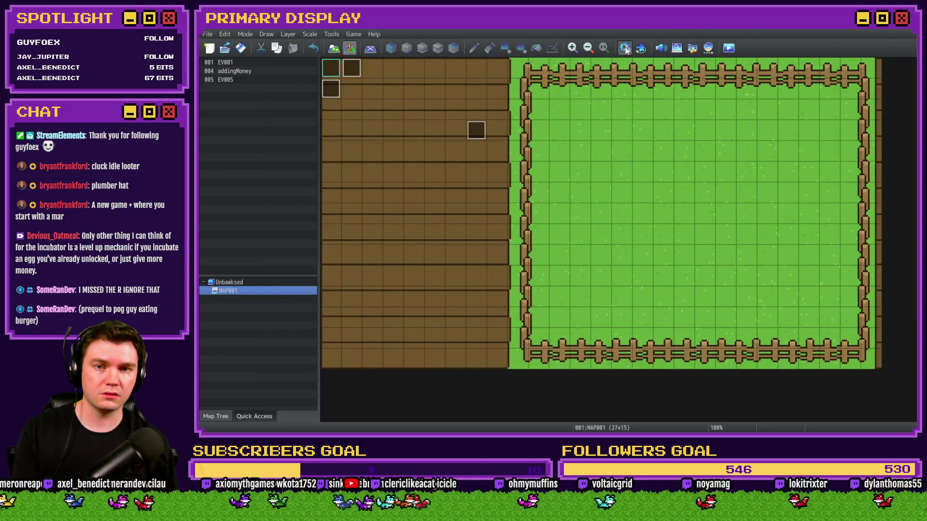
In chicken Lovin', change the showPicture script's picture number from 51 to 81 + heartLayers
click(625, 48)
double_click(618, 187)
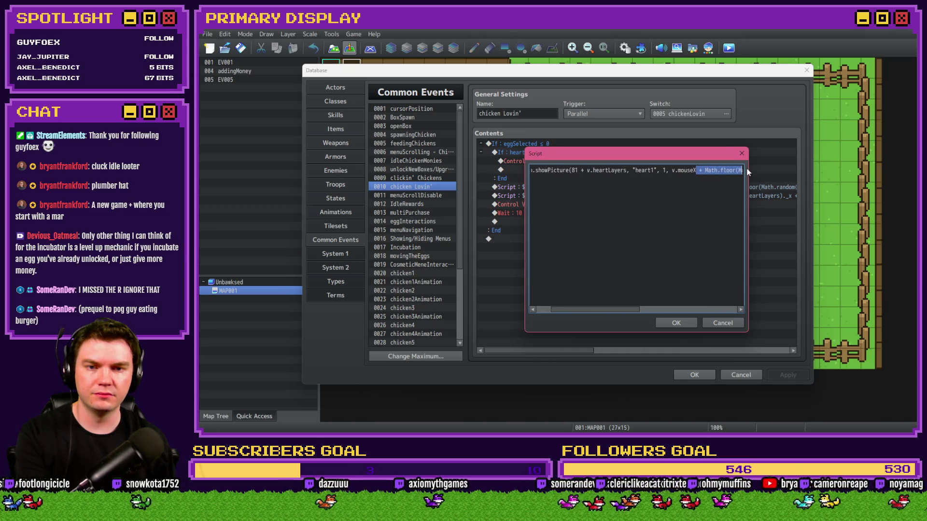
drag(749, 169, 681, 286)
click(675, 323)
Change the movePicture script from 51 to 81 likewise, then apply and close the database
double_click(613, 197)
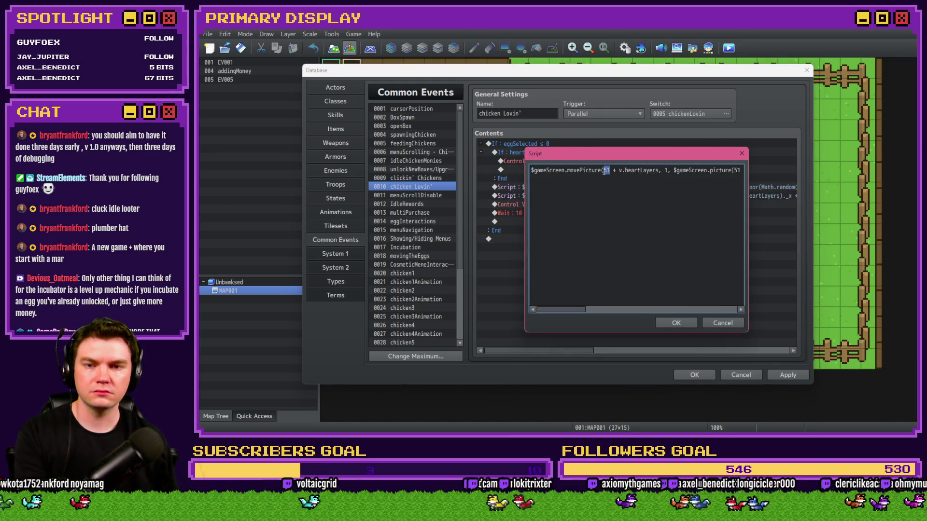
drag(741, 171, 749, 172)
click(678, 323)
click(787, 375)
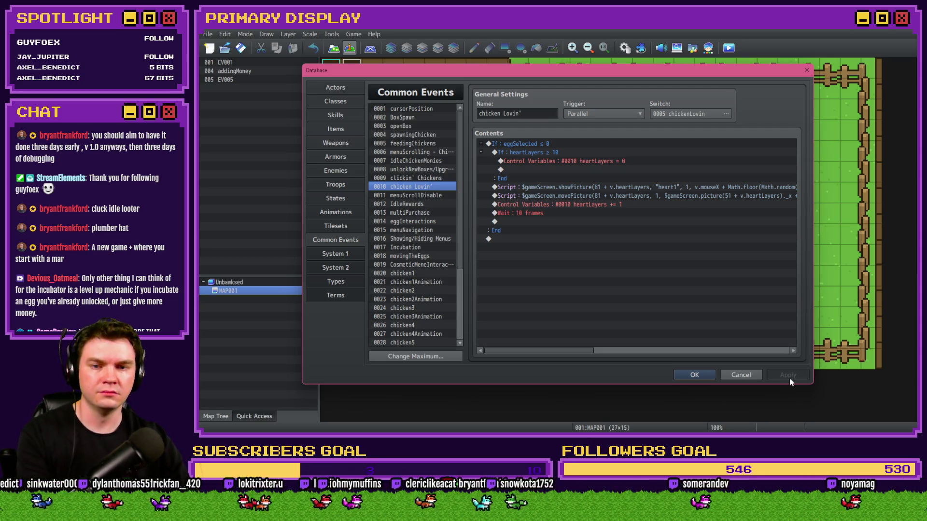
click(695, 376)
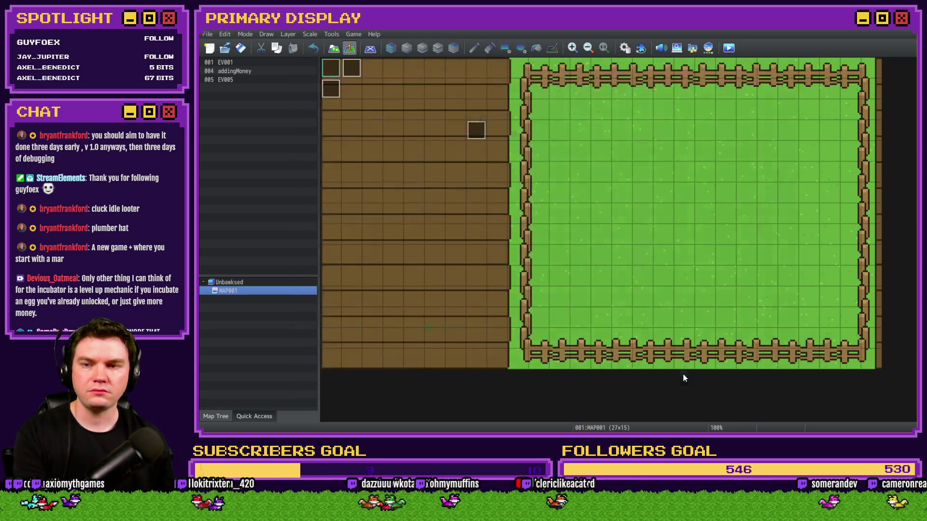
Playtest, buy the free Leghorn and tap it, triggering the '_x' of undefined TypeError
click(729, 49)
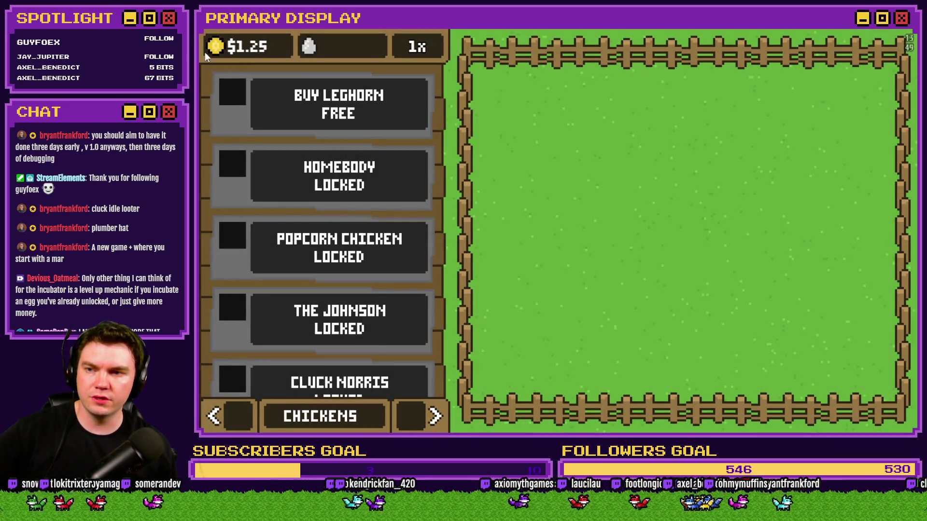
click(421, 417)
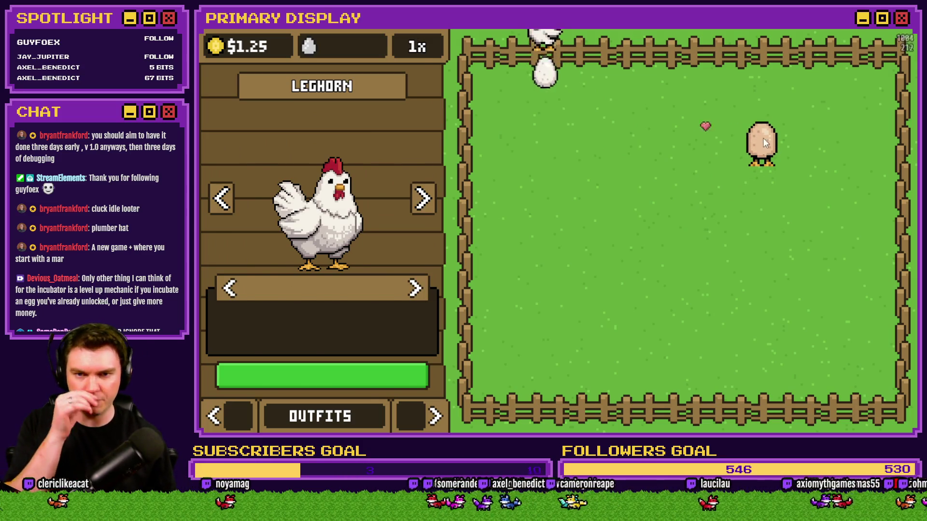
click(763, 141)
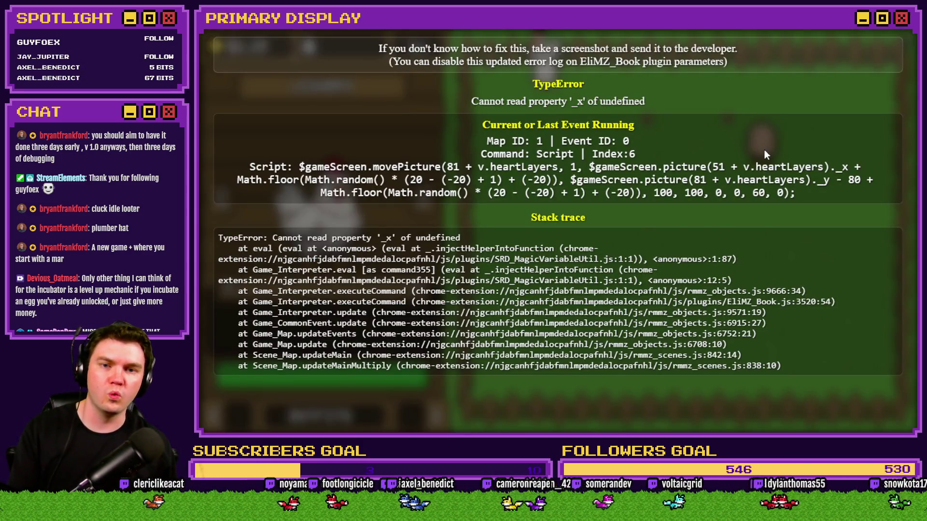
Close the crashed game and change movePicture's picture(51 to picture(81 + heartLayers in chicken Lovin'
click(900, 56)
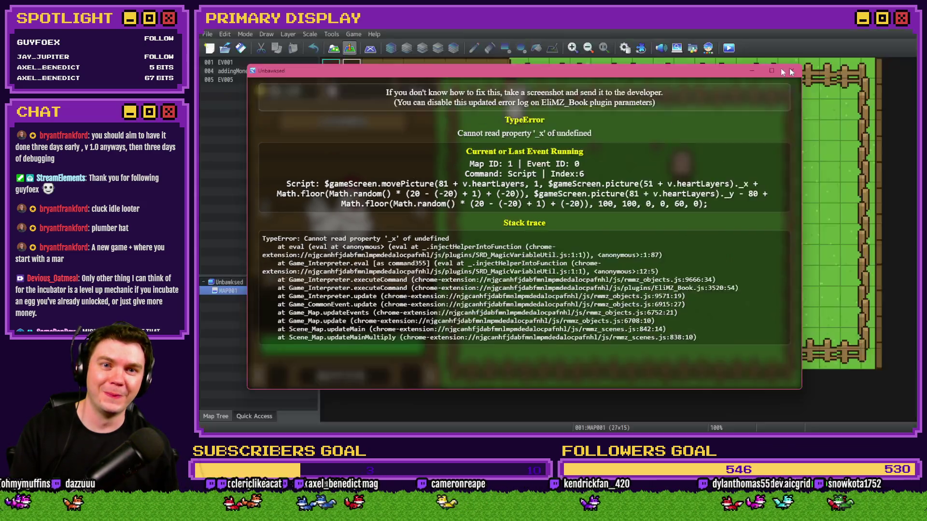
click(625, 49)
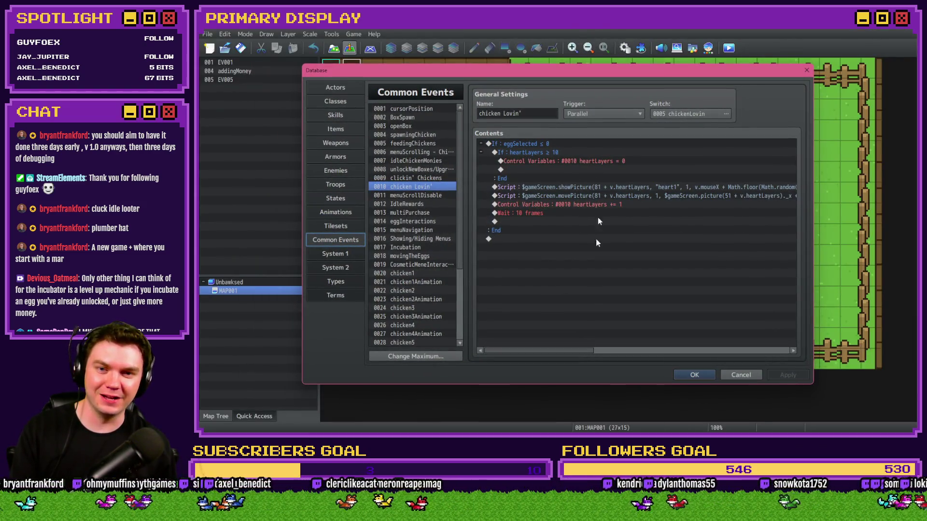
double_click(646, 195)
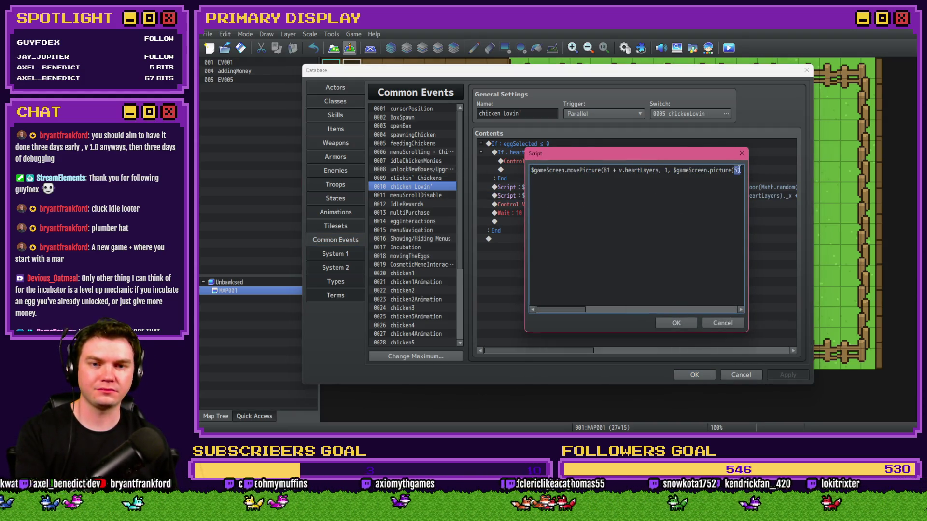
click(683, 323)
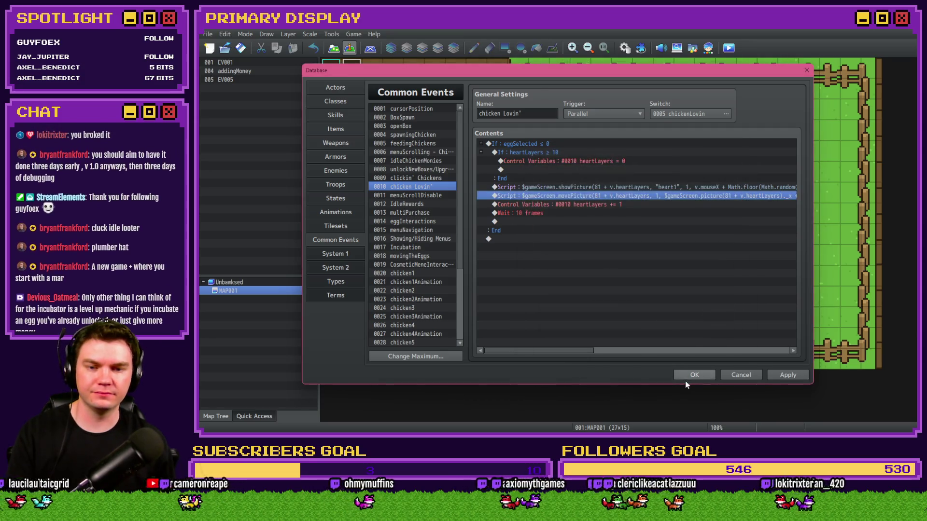
click(687, 378)
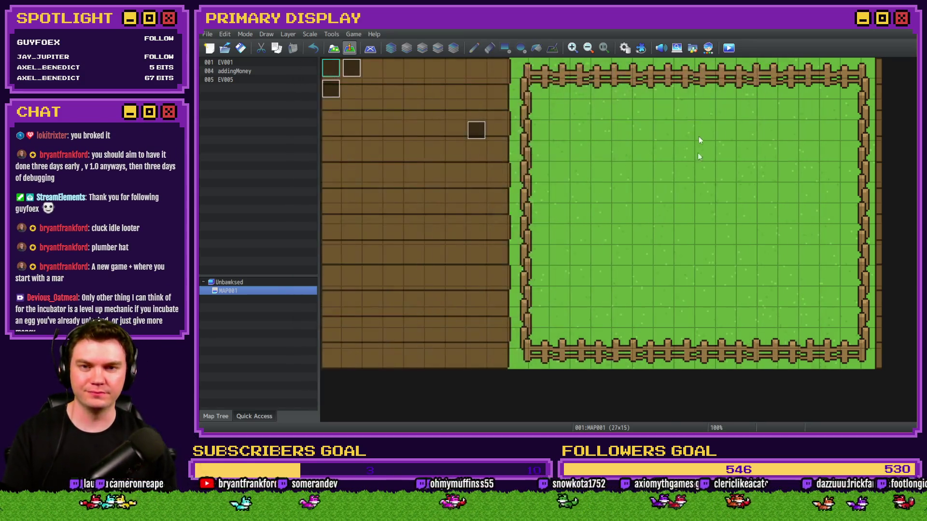
Save and start a playtest, buy the free Leghorn chicken, switch to nests and shower the pen with love
click(729, 48)
click(559, 240)
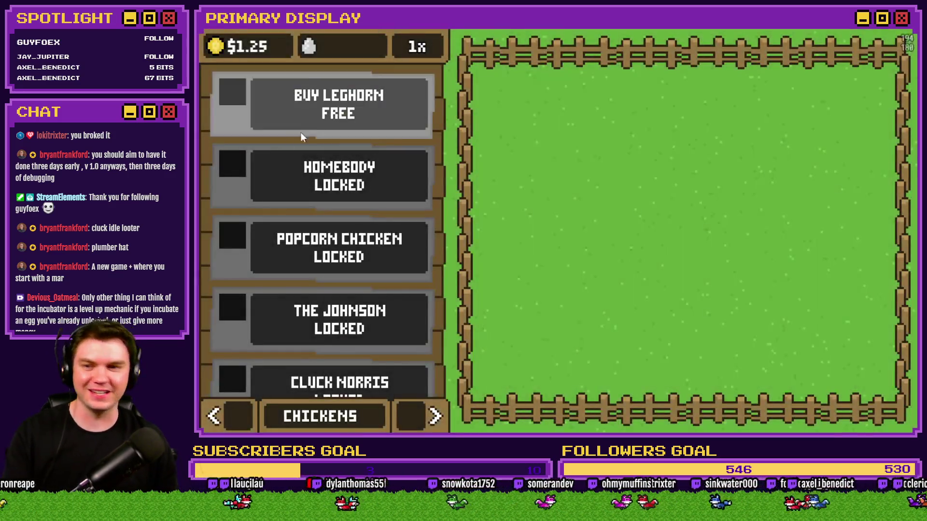
click(251, 93)
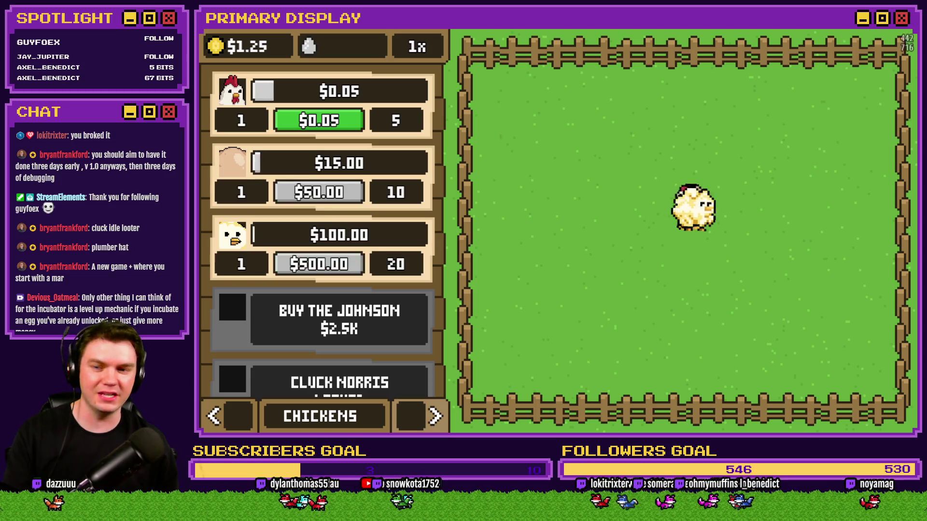
click(434, 416)
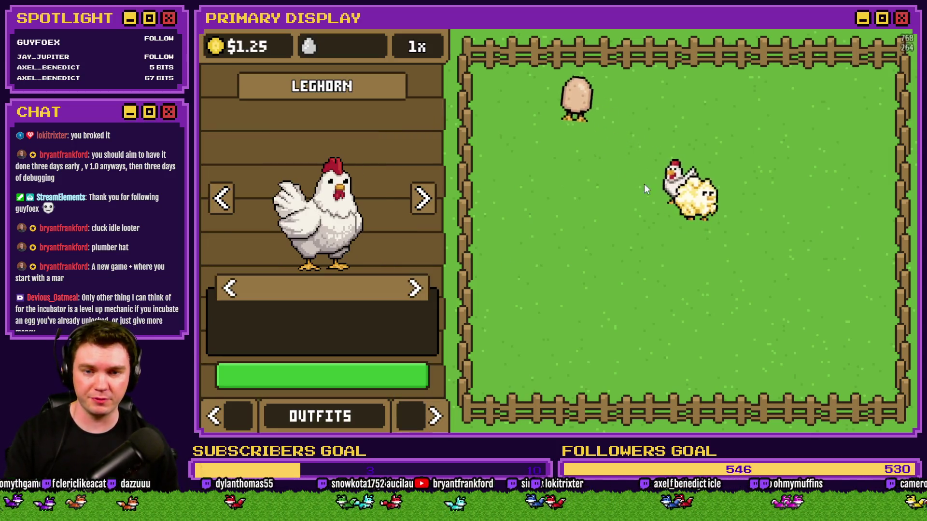
click(698, 210)
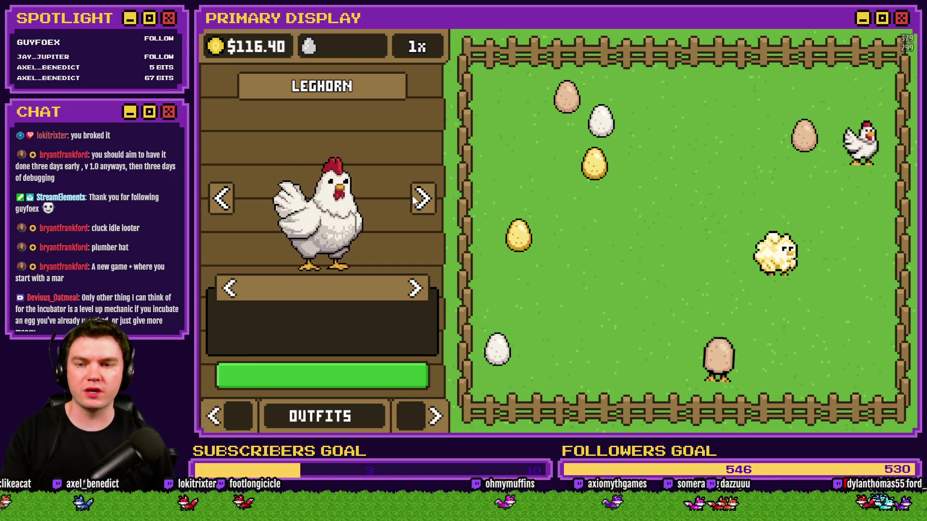
Cycle back through the chicken outfits to the Leghorn, then close the playtest
click(221, 199)
click(221, 199)
click(221, 199)
click(221, 199)
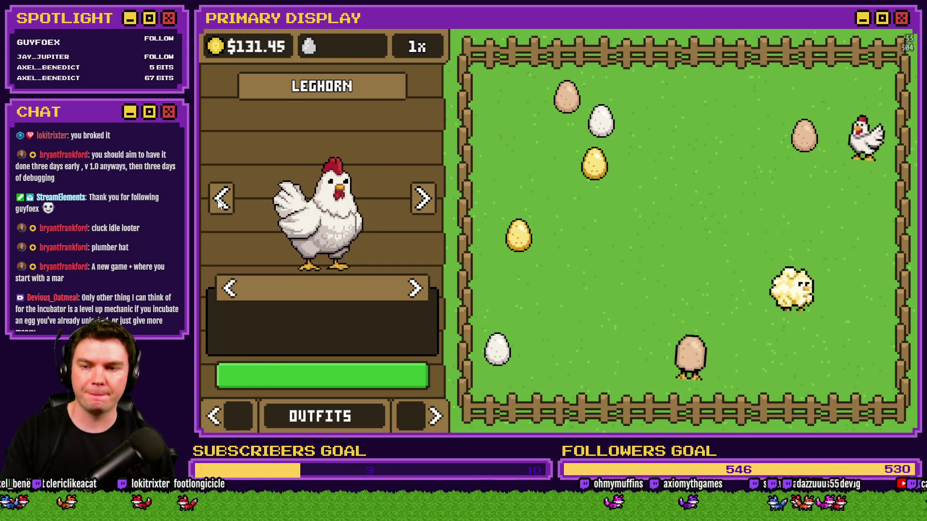
key(alt+F4)
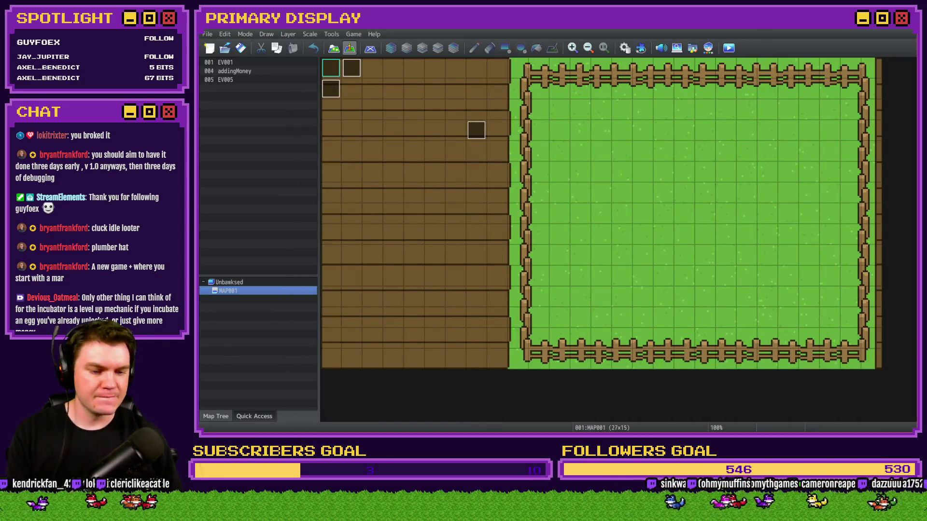
Bring up the Photoshop UI mockup, then move on to the game's pictures folder
key(alt+Tab)
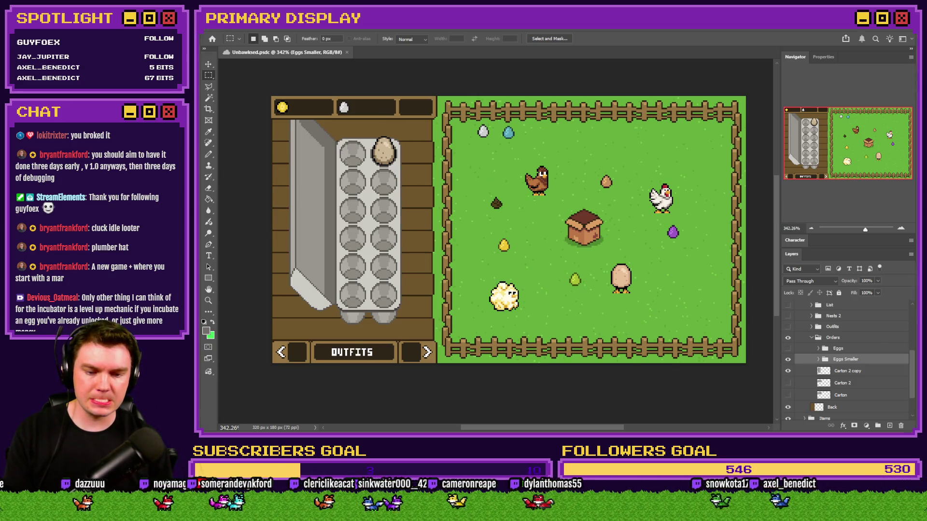
key(alt+Tab)
Check that the cosmeticBig chicken PNGs measure 368 x 456, then return to the Photoshop mockup
mouse_move(674, 276)
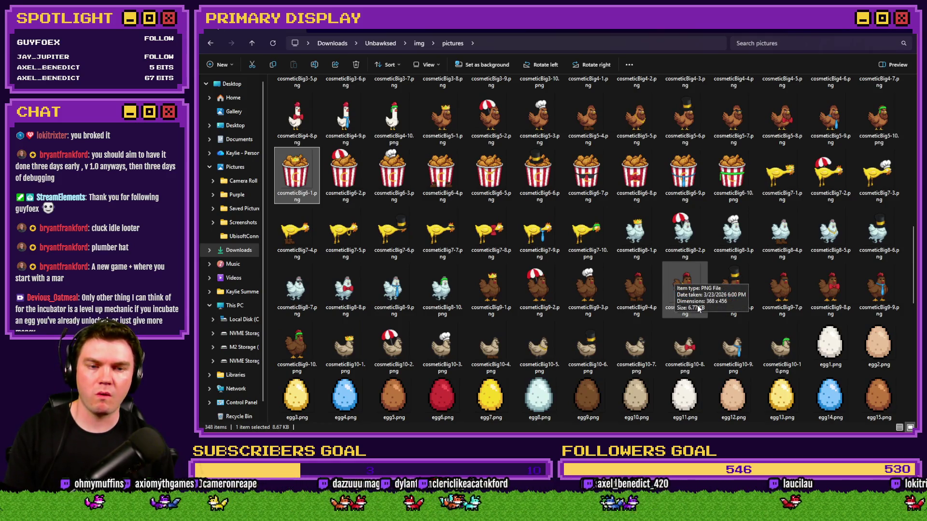
mouse_move(715, 349)
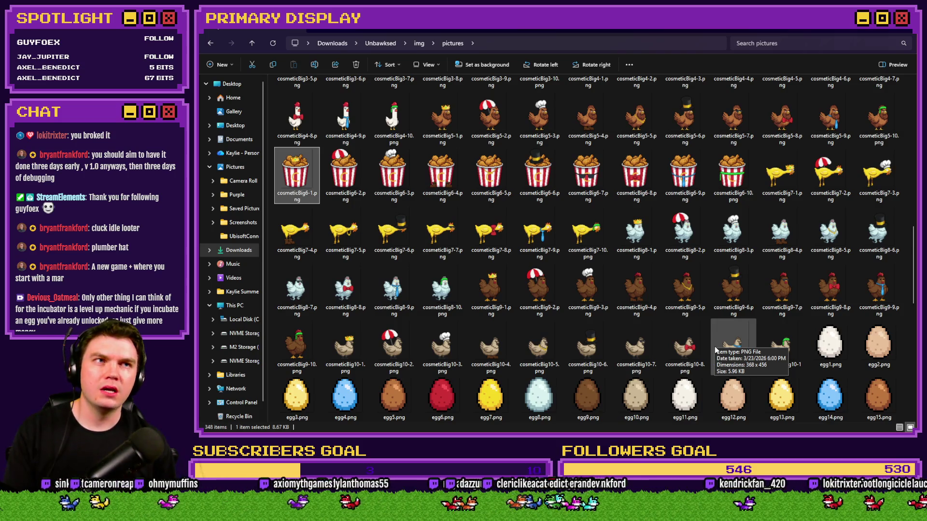
key(alt+Tab)
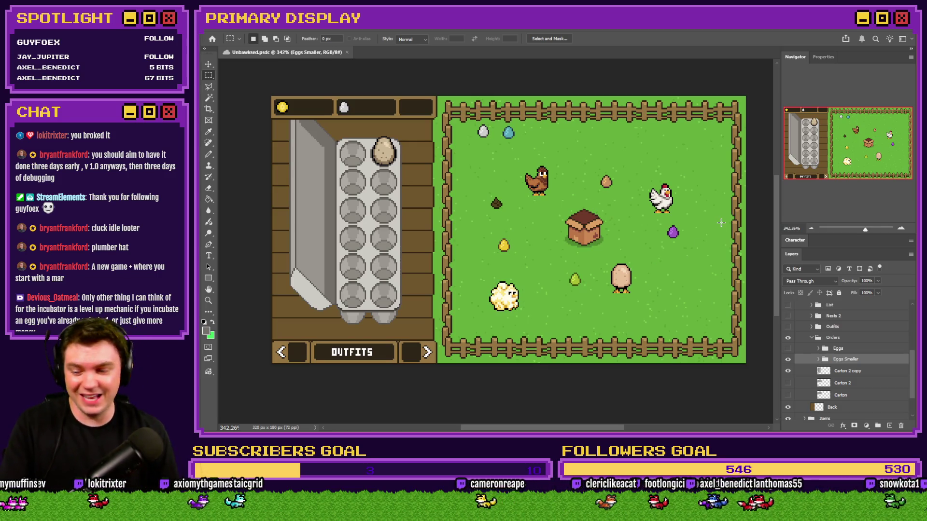
Back in RPG Maker, inspect event EV005 without changing it, then delete it from MAP001
key(alt+Tab)
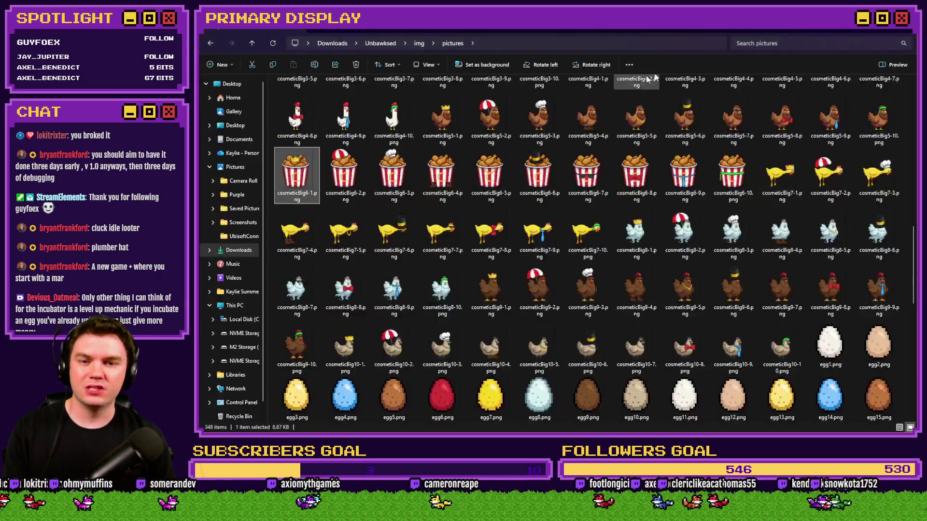
key(alt+Tab)
key(Tab)
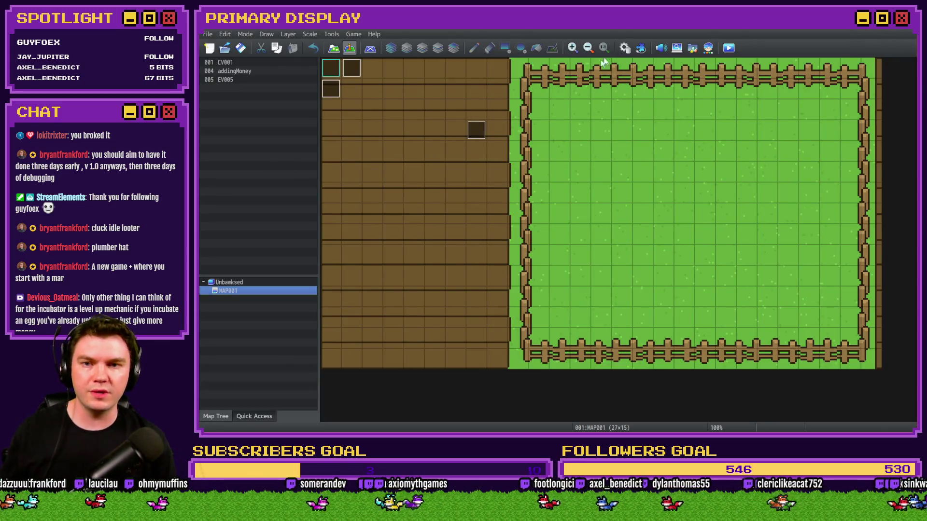
double_click(475, 130)
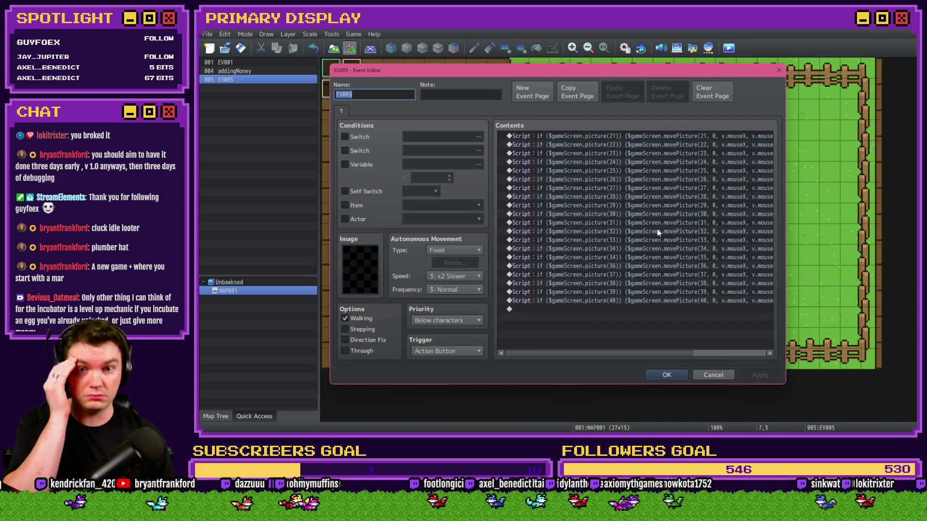
drag(577, 353, 699, 354)
click(709, 375)
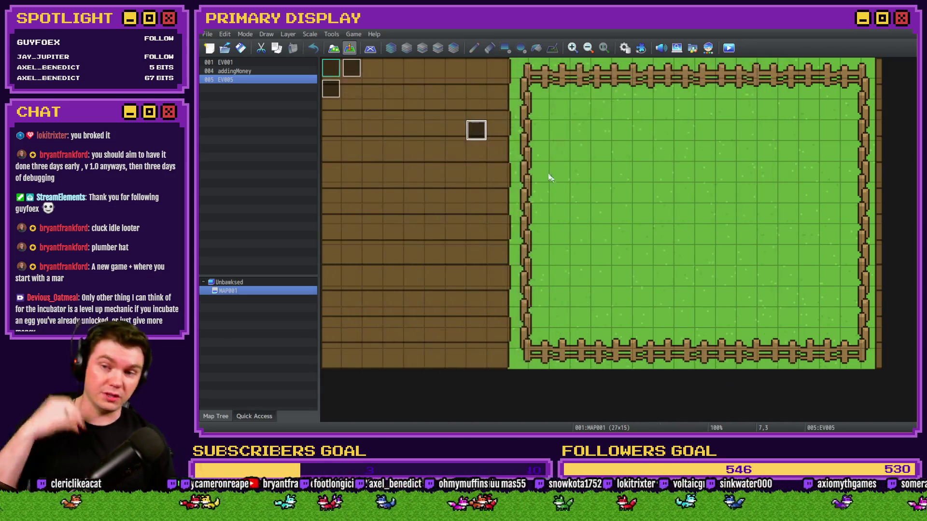
key(Delete)
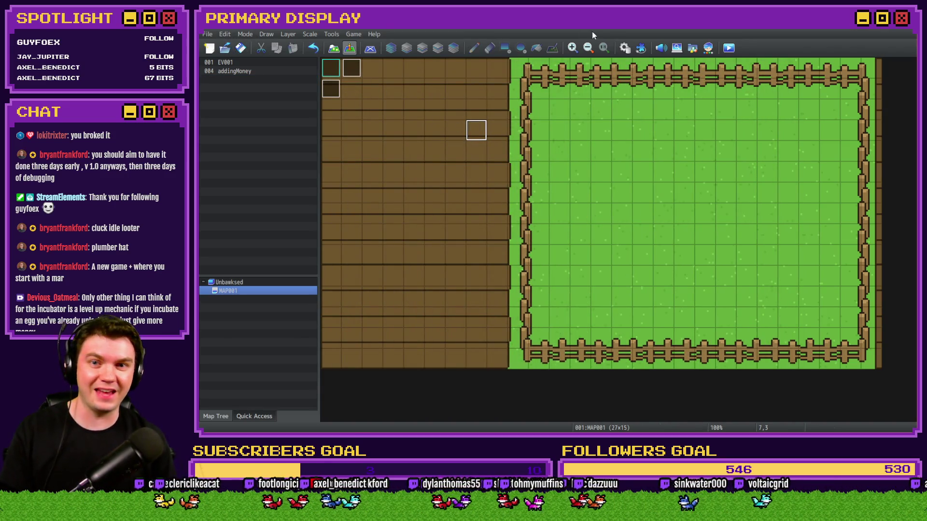
In Database > Common Events, fix 0019's name from 'Mene' to 'Menu', then switch to the pictures folder
click(630, 47)
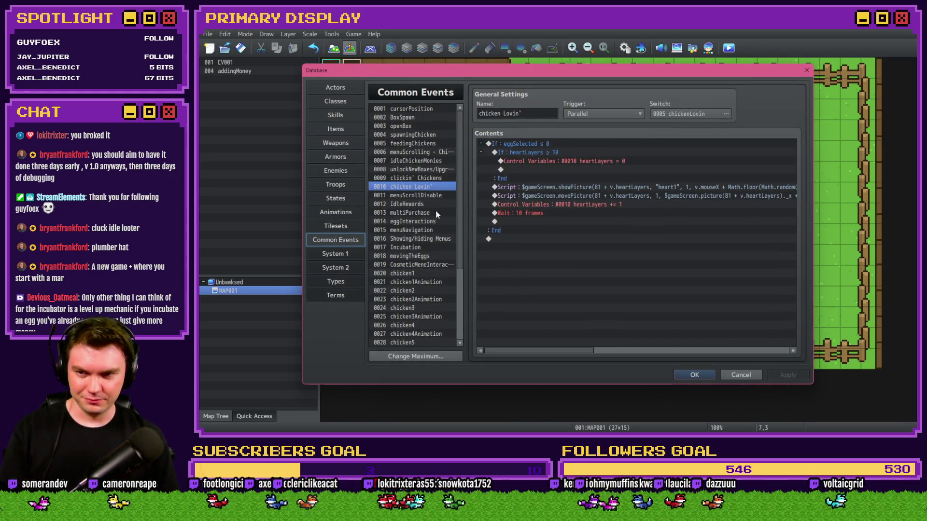
click(433, 265)
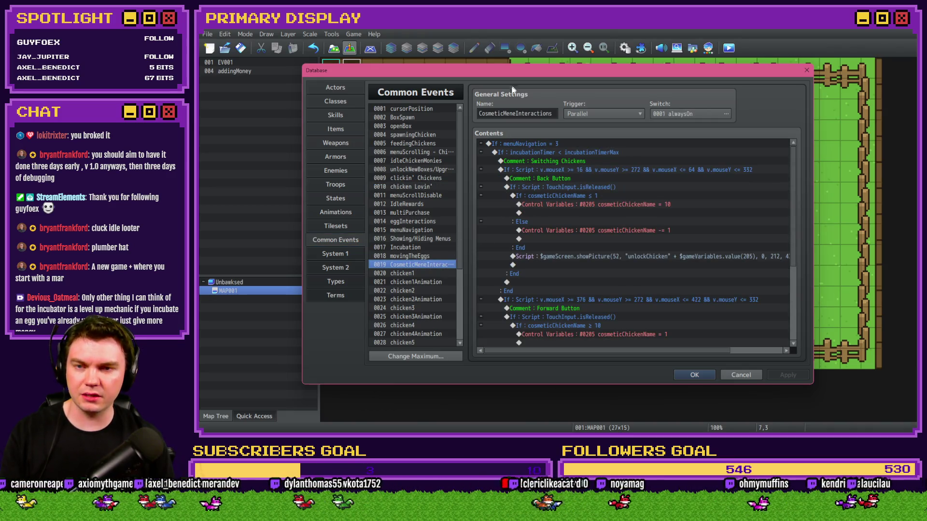
double_click(511, 112)
click(533, 112)
key(BackSpace)
text(u)
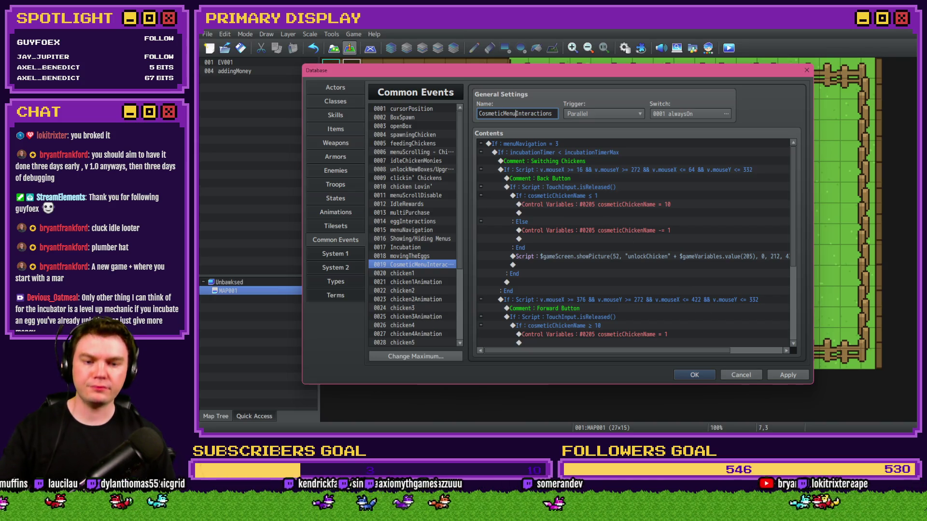
key(alt+Tab)
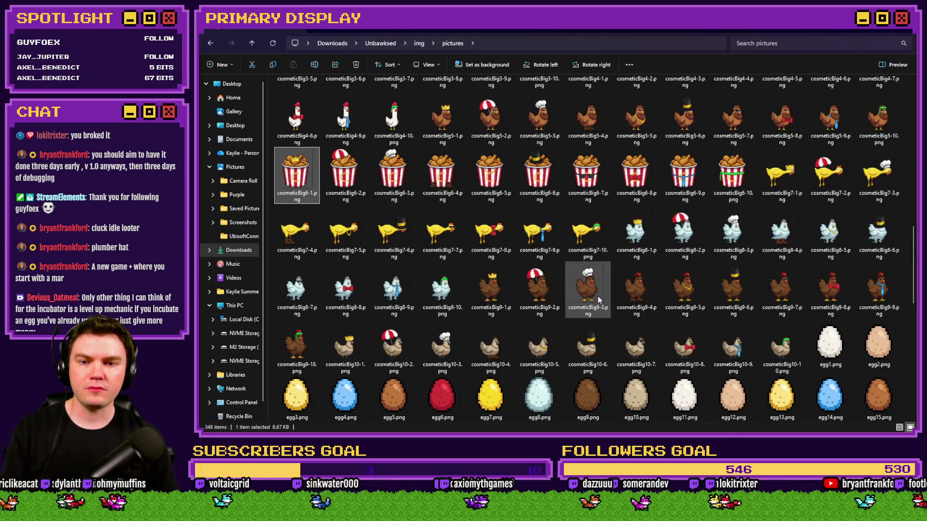
Scroll through the cosmetic chicken thumbnails, then return to the RPG Maker database
mouse_move(602, 300)
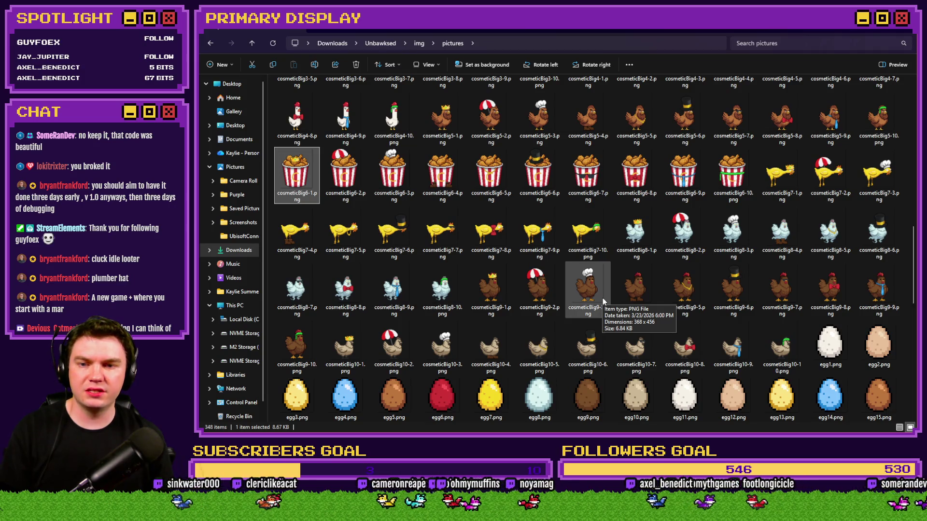
scroll(603, 297, up, 10)
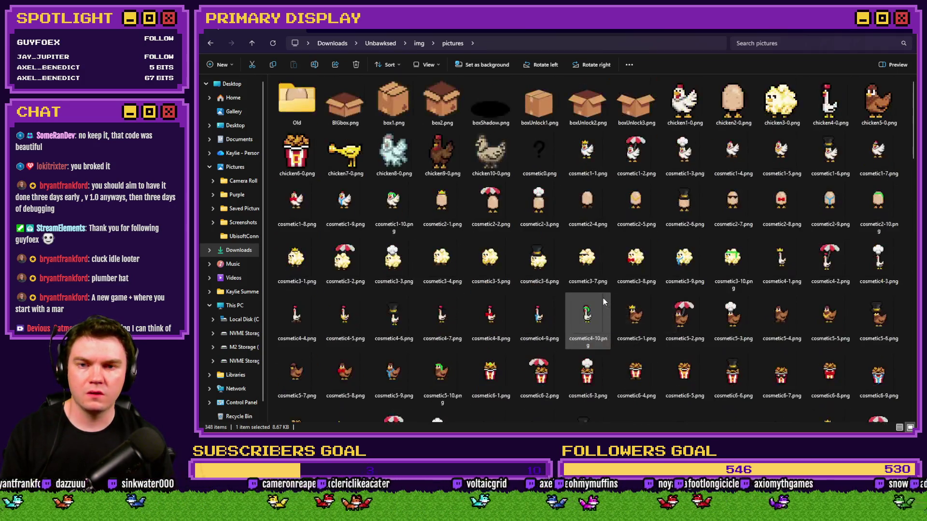
scroll(603, 297, down, 5)
scroll(603, 298, up, 5)
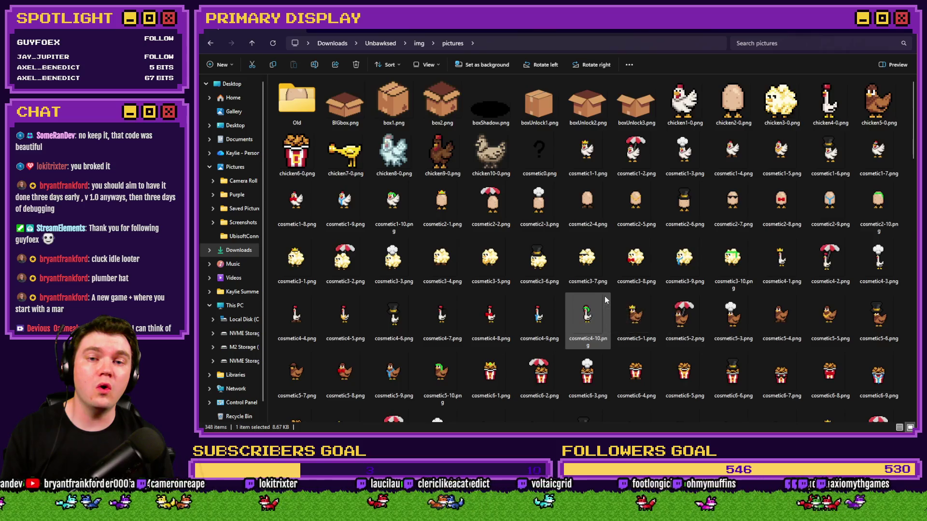
scroll(604, 297, down, 5)
scroll(604, 296, up, 3)
scroll(605, 296, down, 5)
scroll(605, 297, up, 2)
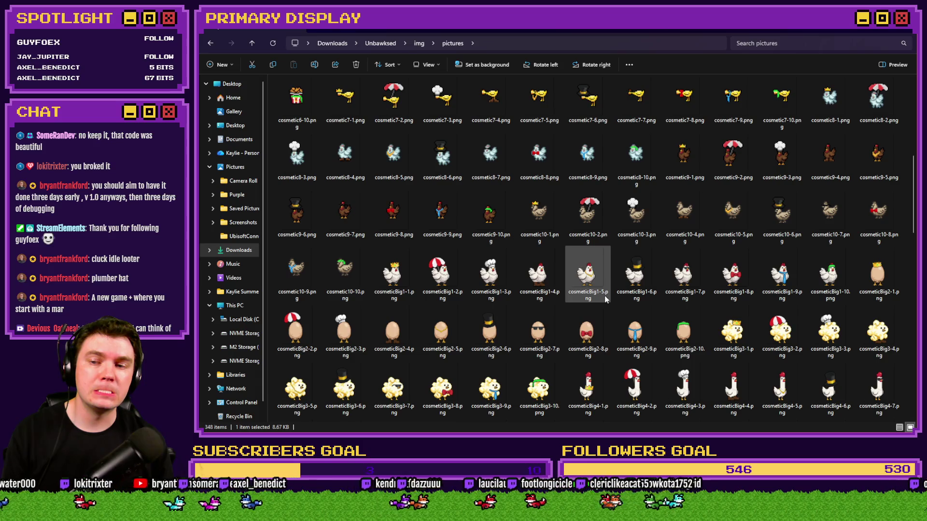
scroll(604, 298, down, 3)
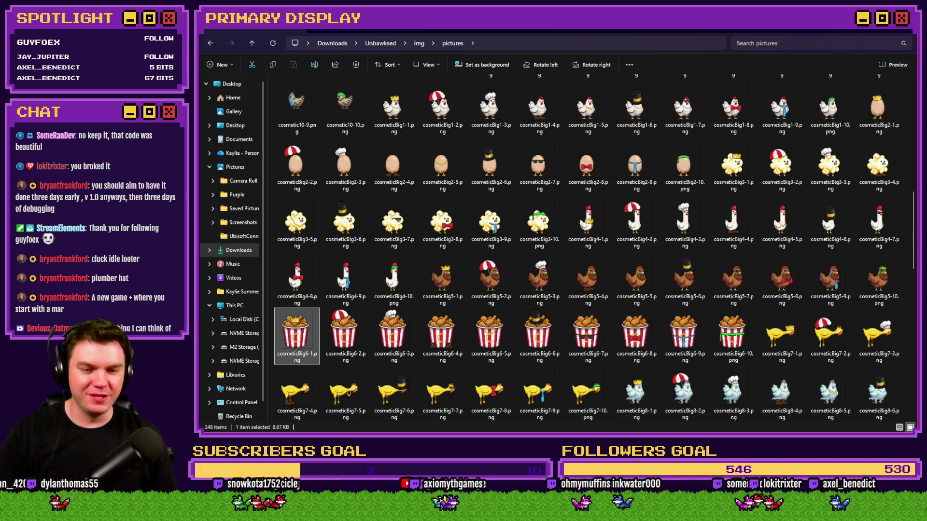
key(alt+Tab)
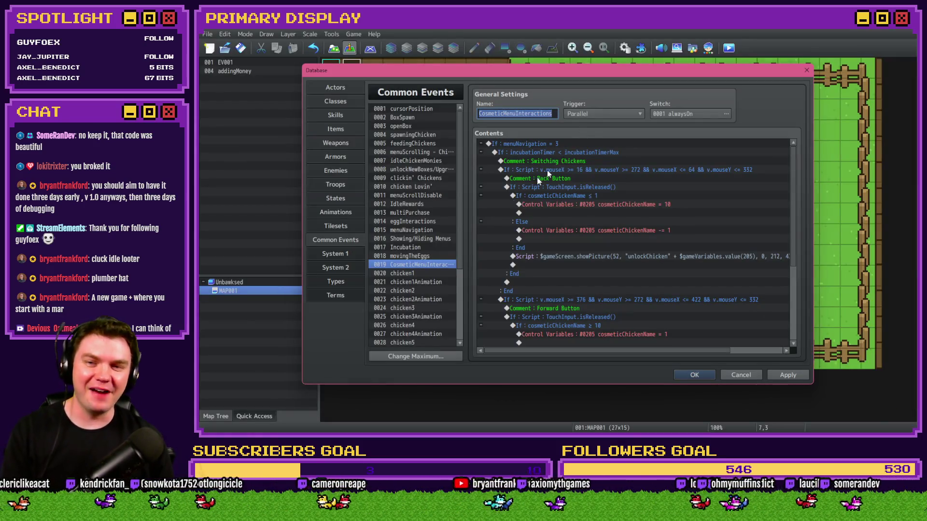
Look over common event 0018 movingTheEggs, then close the database with OK
scroll(440, 267, down, 4)
click(432, 342)
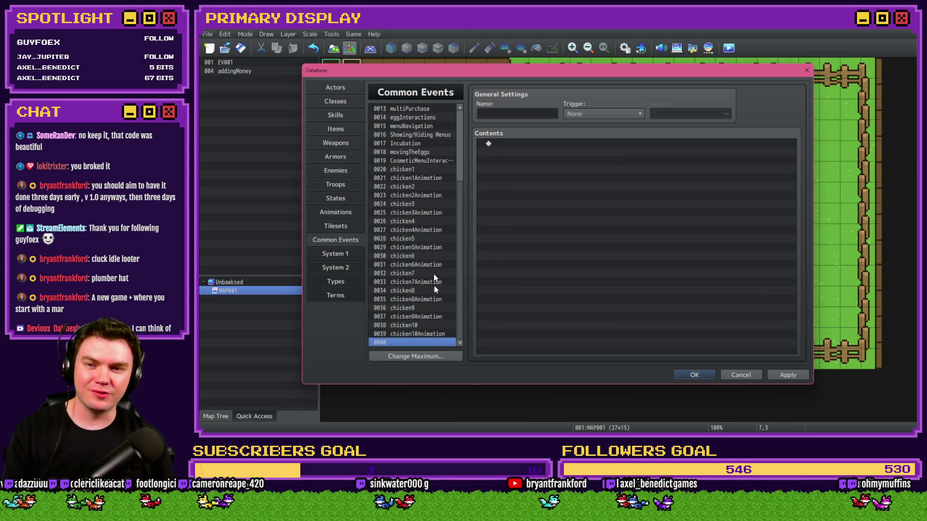
click(424, 152)
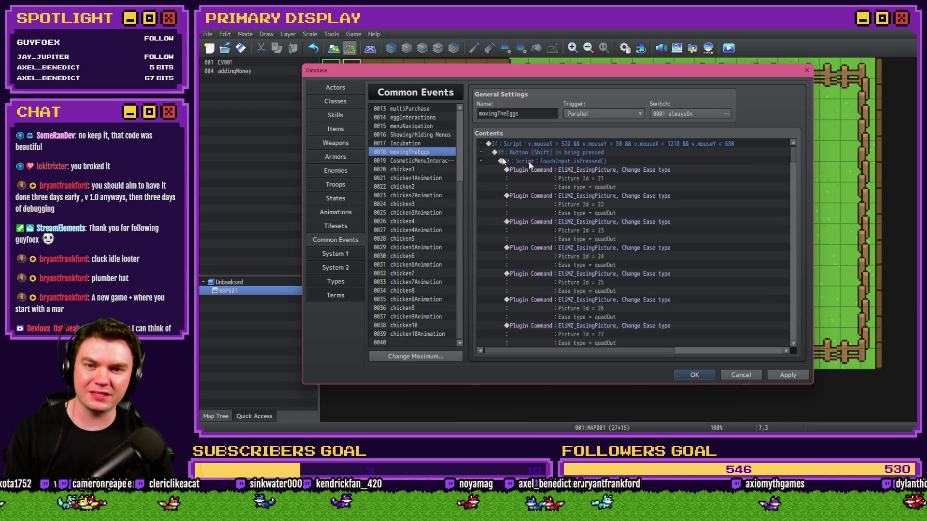
drag(792, 161, 792, 203)
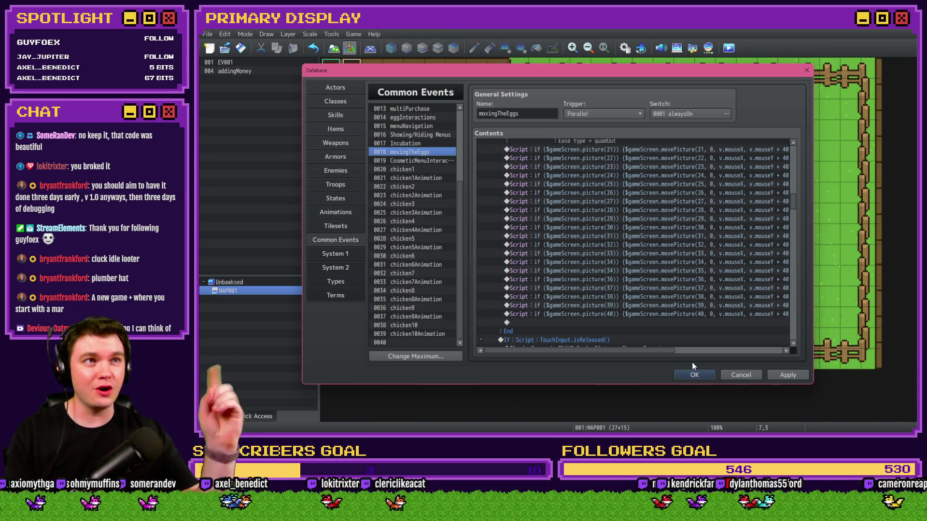
click(695, 377)
Start a playtest and save the changes at the prompt
click(729, 48)
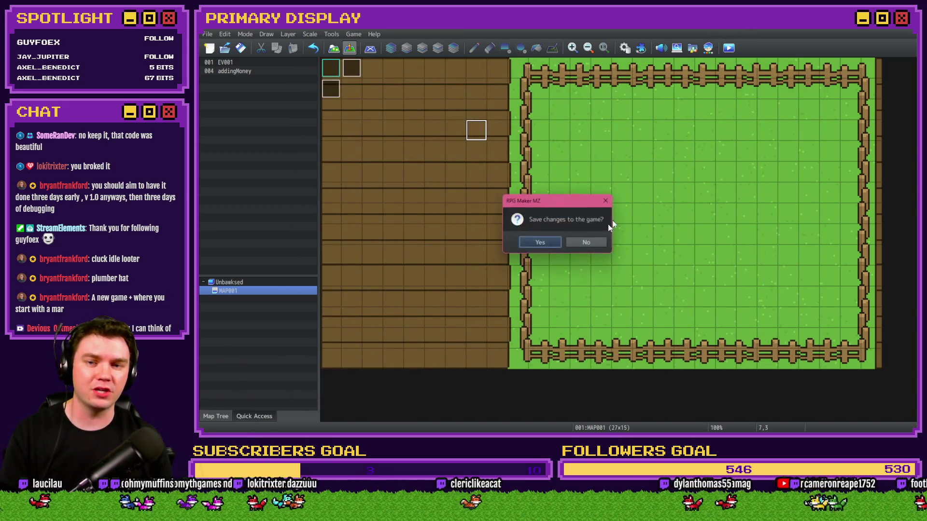
click(541, 242)
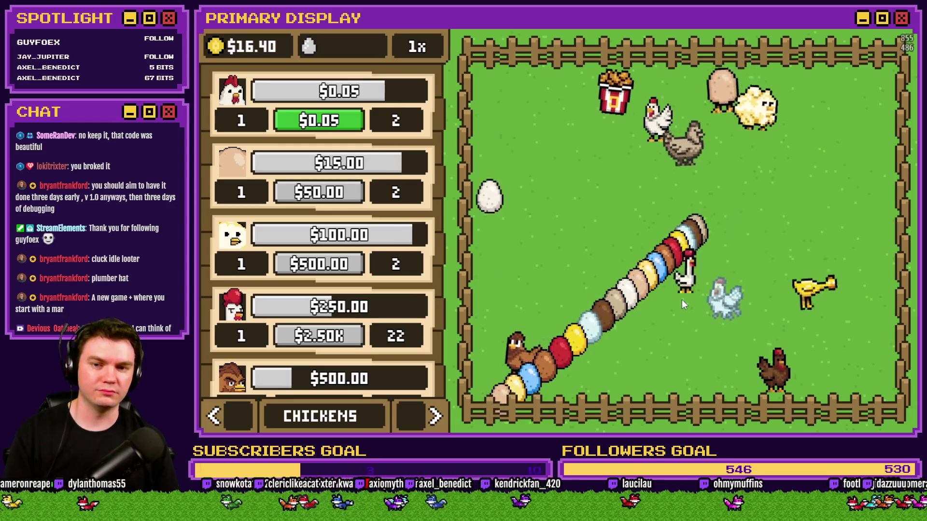
Close the playtest, reopen the database to review 0019 CosmeticMenuInteractions, then switch to the pictures folder
key(alt+F4)
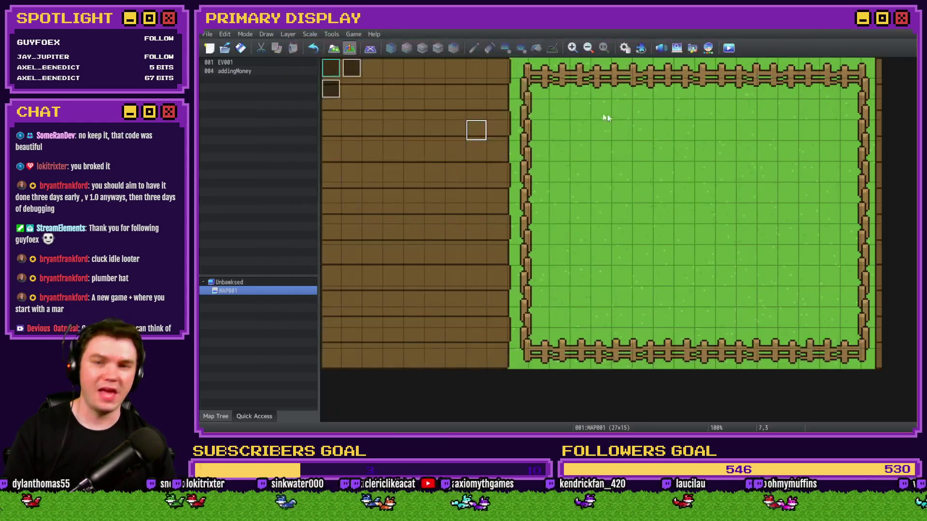
click(625, 47)
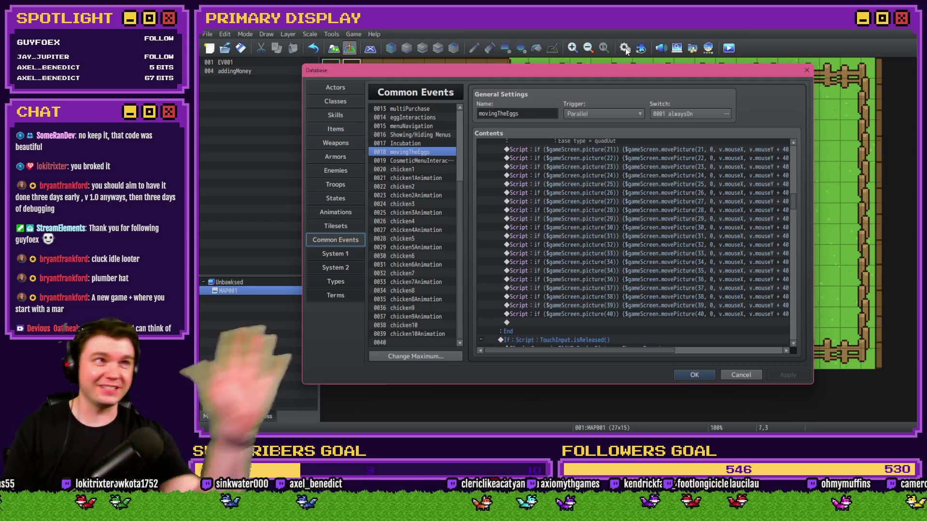
mouse_move(595, 147)
mouse_down()
mouse_move(597, 155)
mouse_move(738, 184)
mouse_up()
mouse_move(794, 206)
mouse_down()
mouse_move(799, 277)
mouse_move(799, 143)
mouse_up()
click(435, 161)
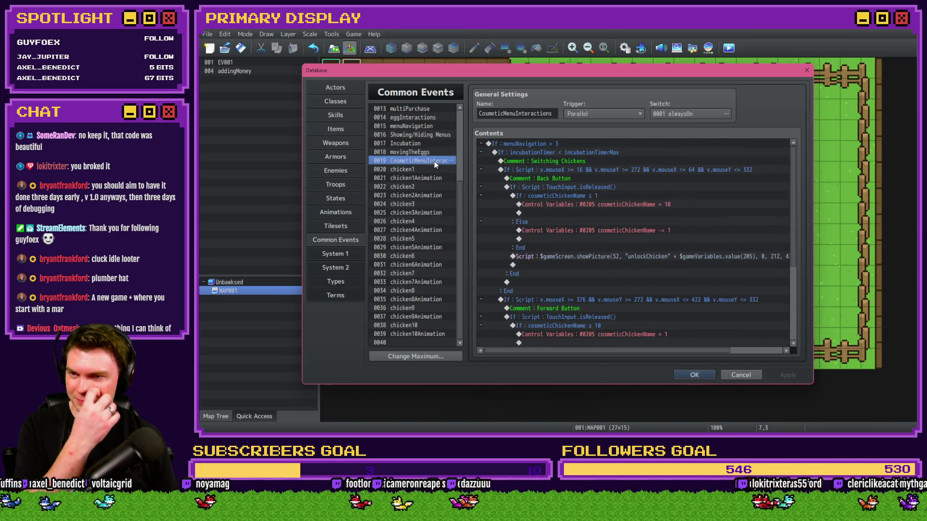
key(alt+Tab)
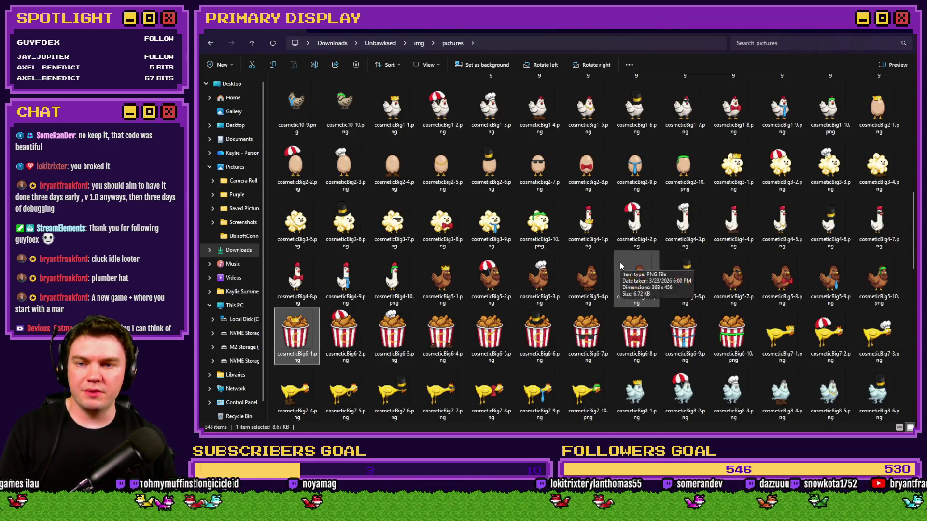
Back in the pictures folder, select cosmeticBig1-1, 2-1 and 3-1
scroll(619, 262, up, 3)
key(alt+Tab)
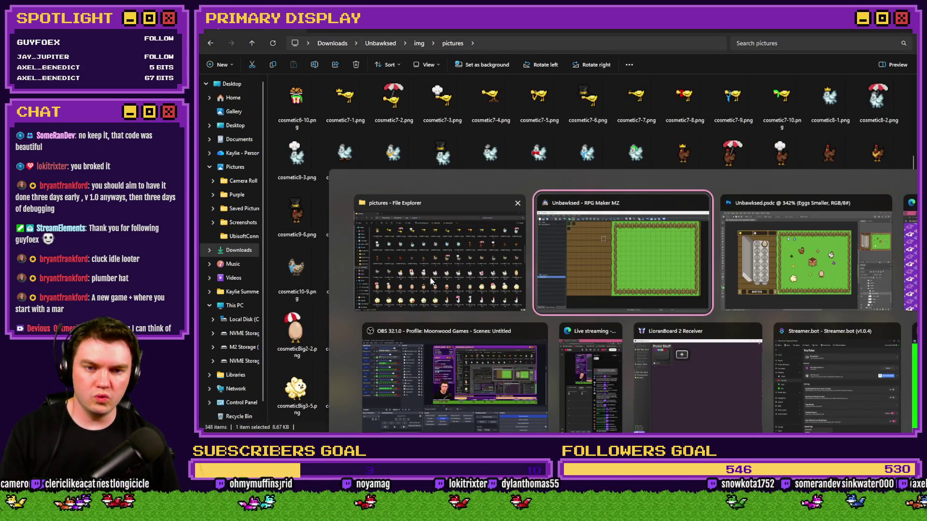
key(Tab)
key(alt+Tab)
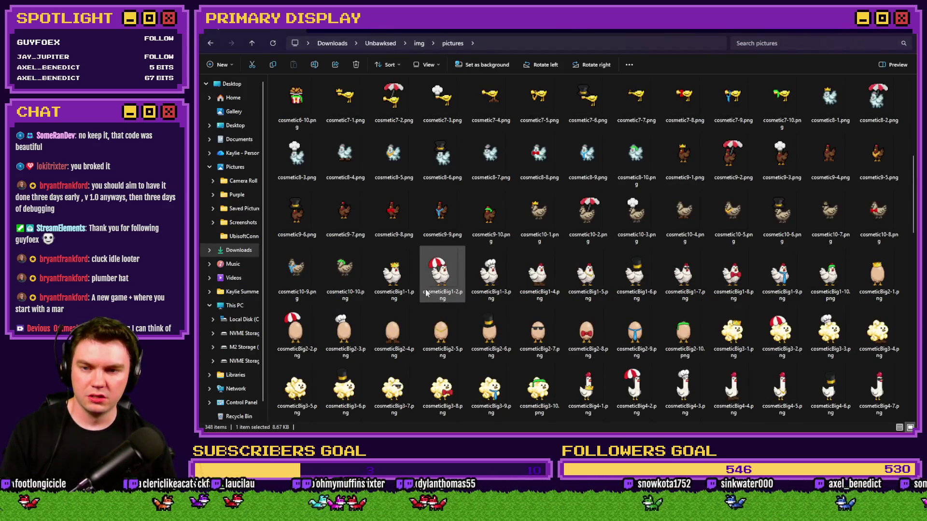
click(394, 274)
ctrl+click(868, 285)
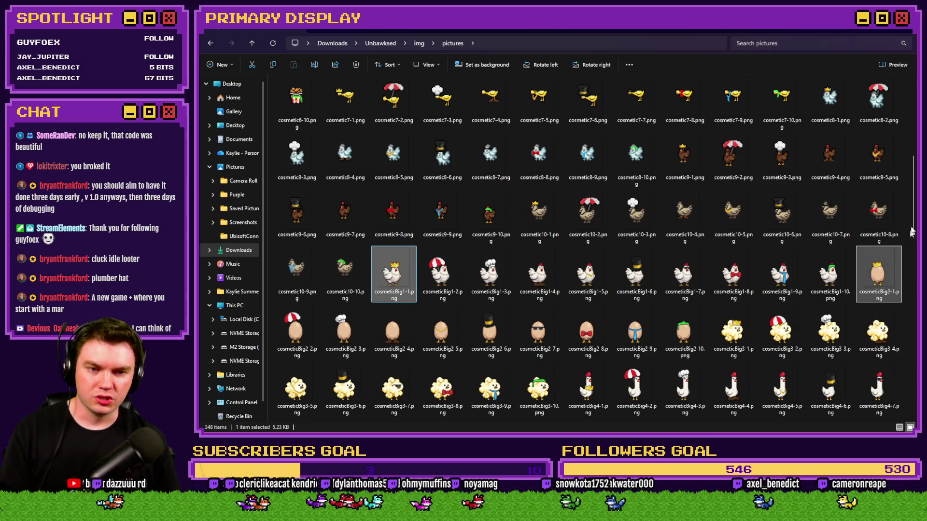
scroll(868, 285, down, 3)
ctrl+click(755, 218)
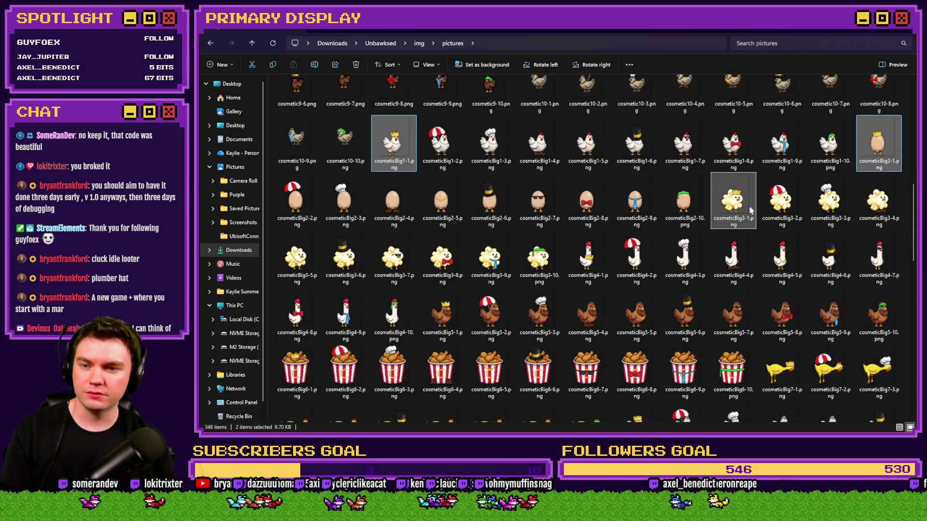
Add cosmeticBig5-1, 6-1, 7-1, 8-1 and 10-1, then drag the selection into Photoshop
ctrl+click(461, 314)
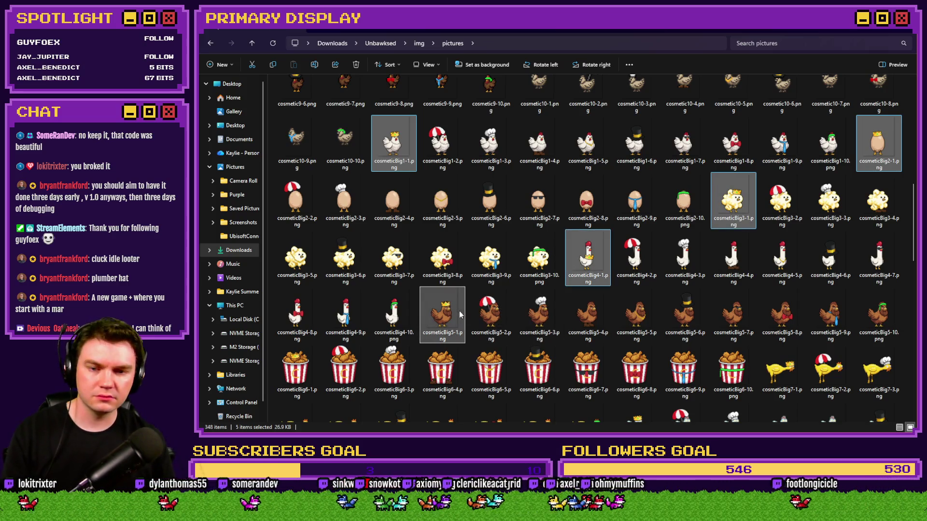
ctrl+click(296, 369)
ctrl+click(759, 369)
scroll(733, 328, down, 3)
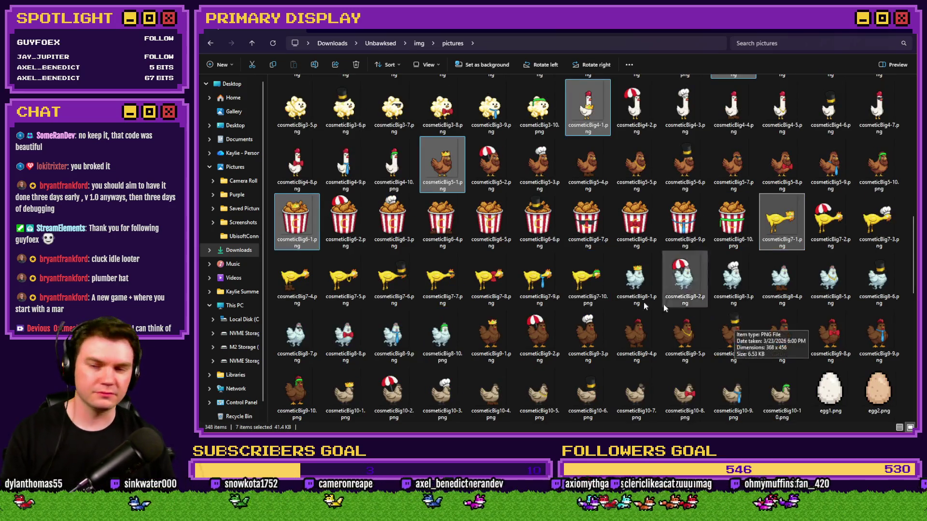
ctrl+click(635, 277)
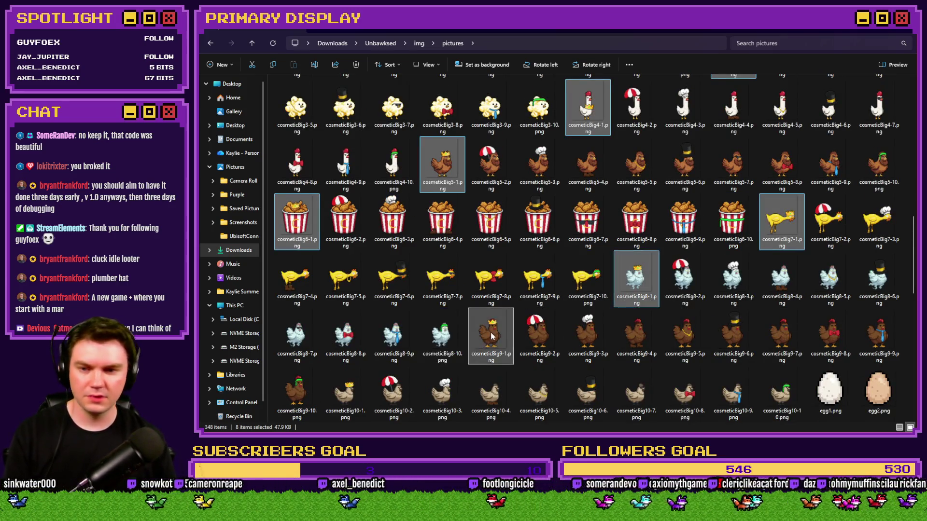
ctrl+click(364, 391)
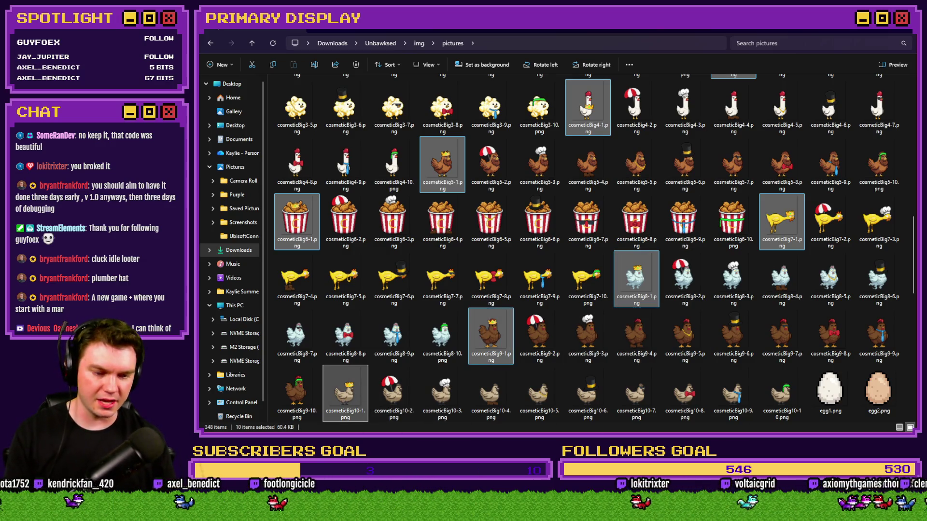
mouse_move(546, 432)
mouse_down()
mouse_move(580, 432)
mouse_move(614, 186)
mouse_move(597, 55)
mouse_up()
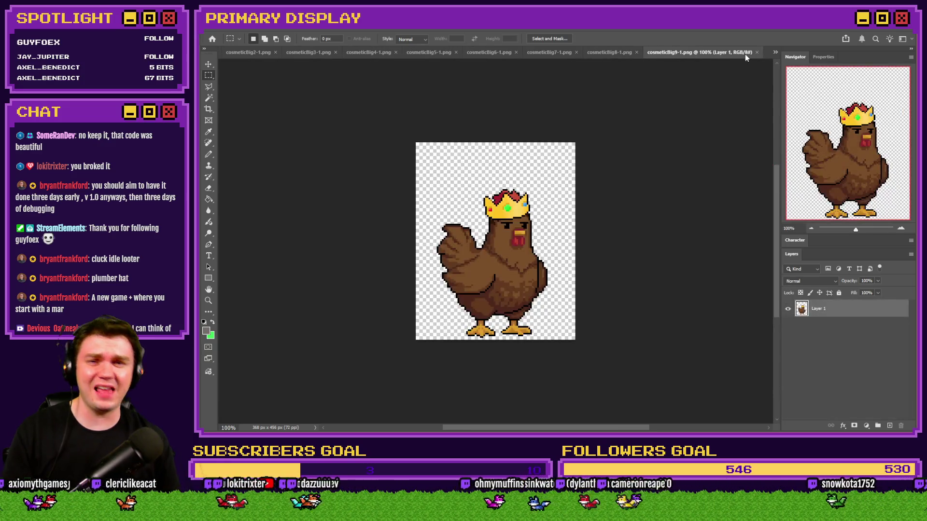
Bring up cosmeticBig10-1 and place unlockChicken10.png onto it as a new layer
click(775, 53)
click(840, 153)
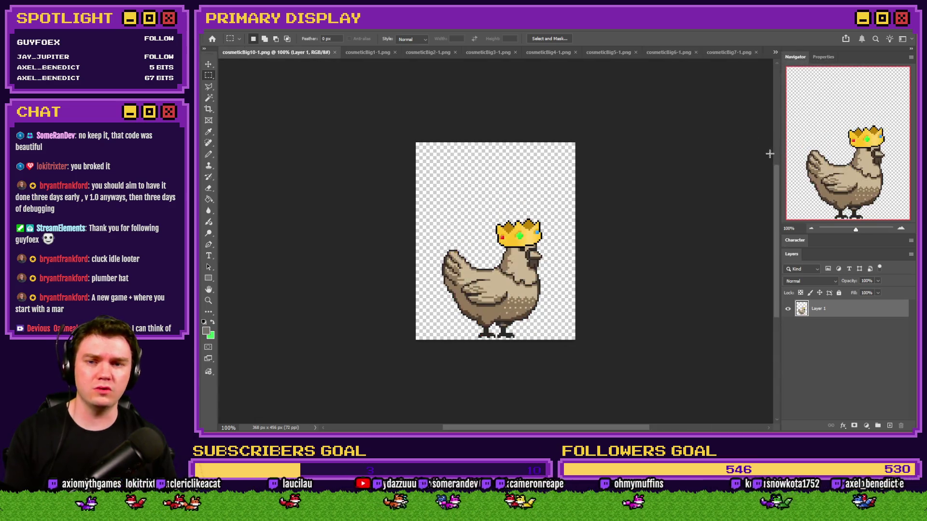
key(alt+Tab)
scroll(579, 290, up, 5)
scroll(575, 290, down, 5)
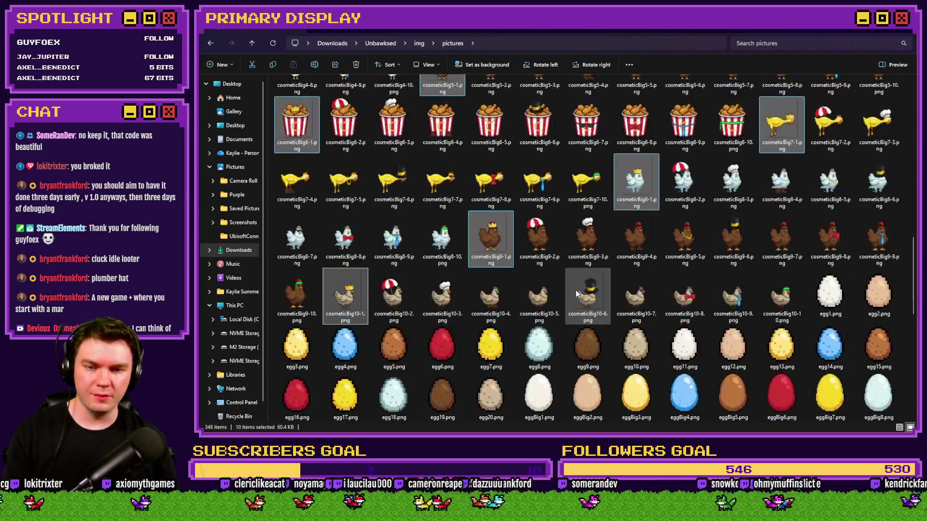
scroll(591, 286, down, 10)
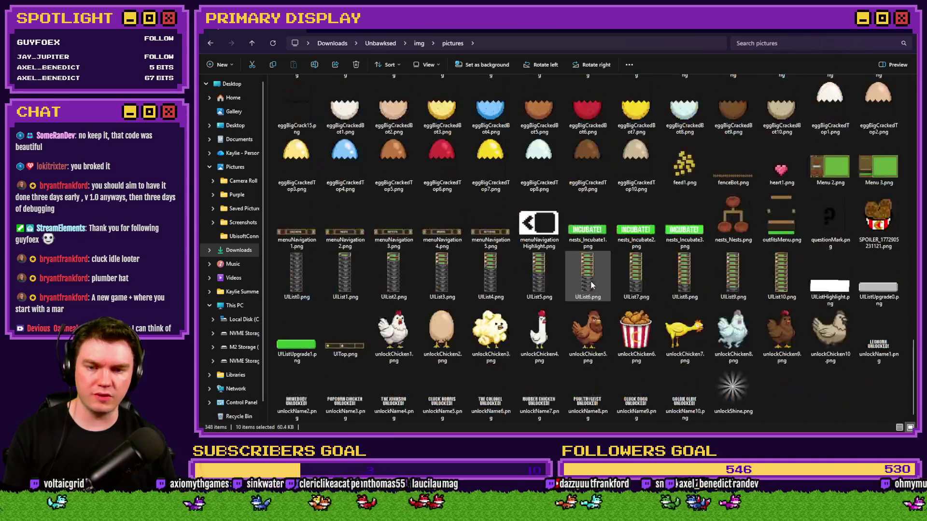
click(400, 344)
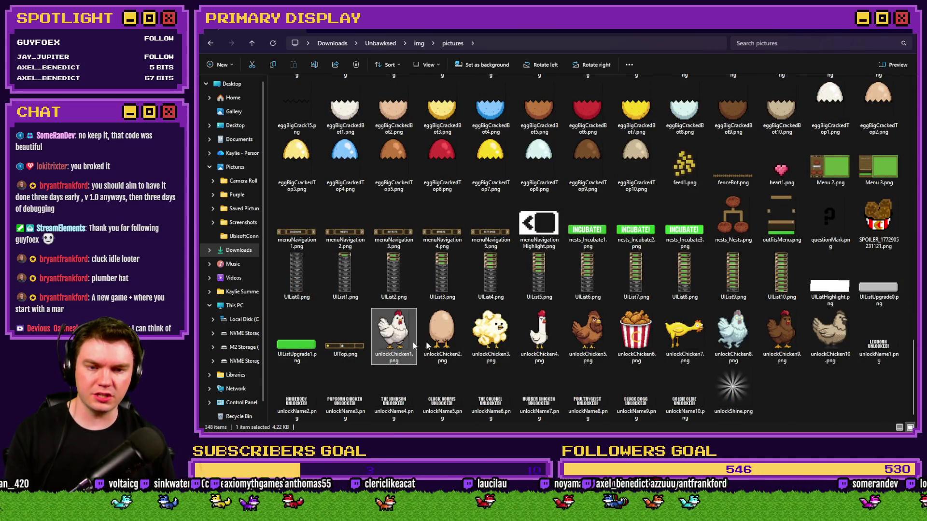
click(827, 342)
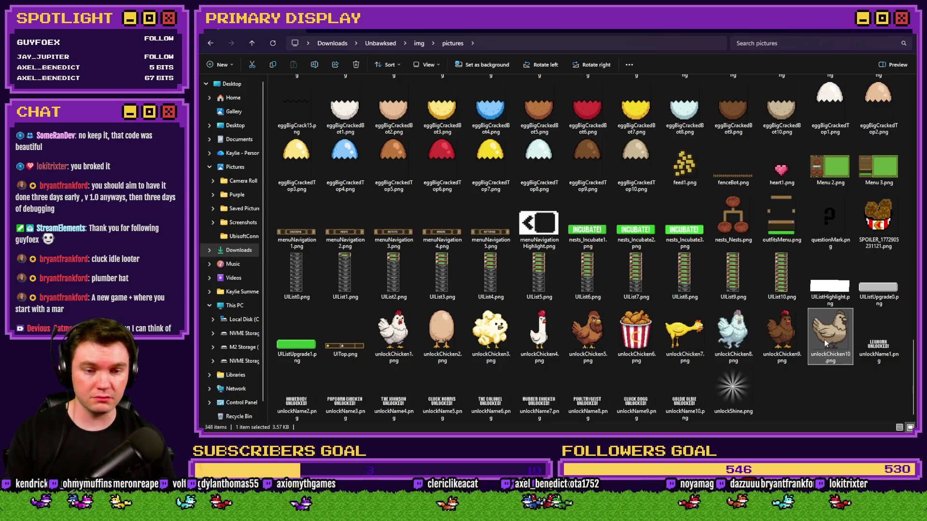
mouse_move(827, 346)
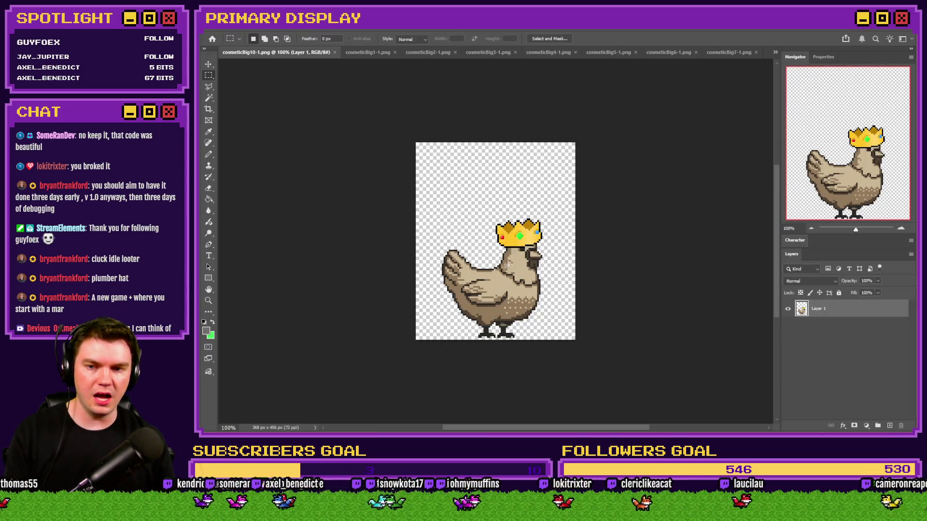
drag(507, 267, 507, 268)
key(Return)
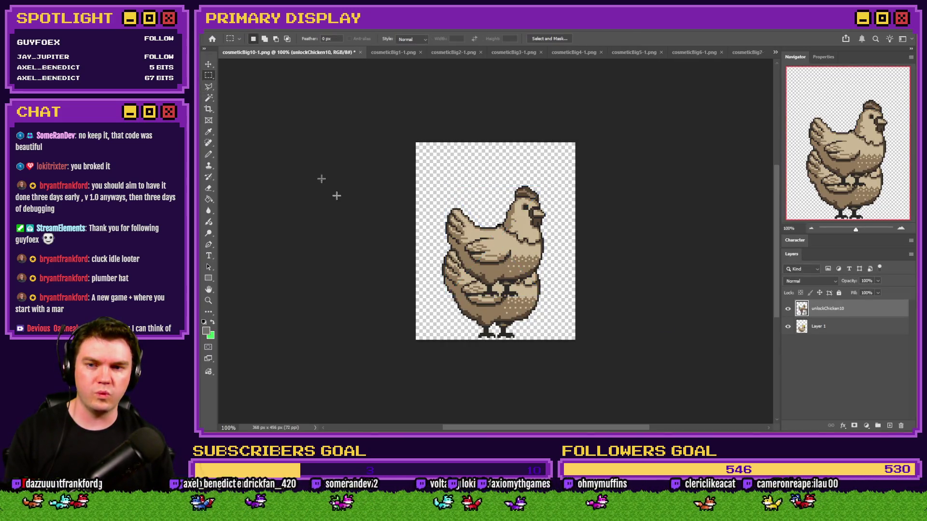
Line the new chicken up with the original, compare them, and delete the crowned layer
scroll(559, 224, up, 10)
scroll(558, 224, down, 5)
scroll(577, 287, up, 6)
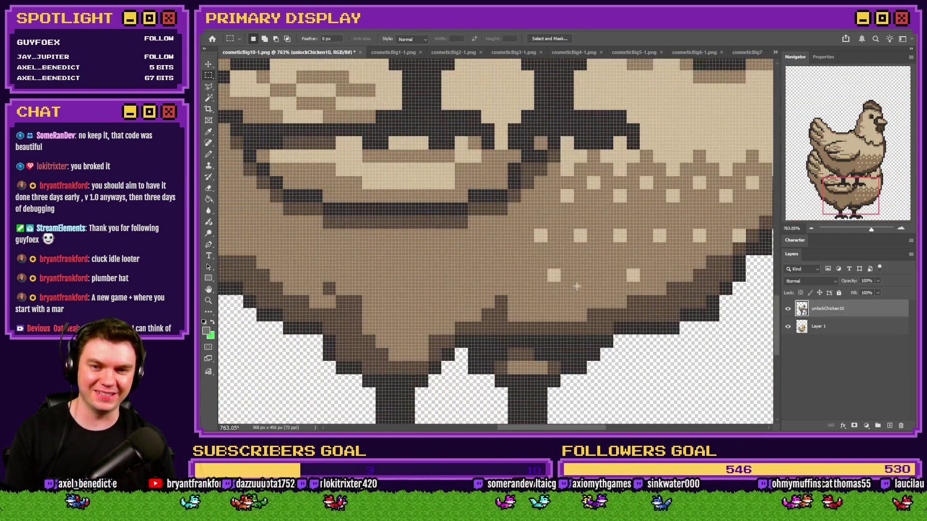
mouse_move(576, 286)
mouse_down()
mouse_move(577, 123)
mouse_move(564, 387)
mouse_move(584, 285)
mouse_move(558, 343)
mouse_up()
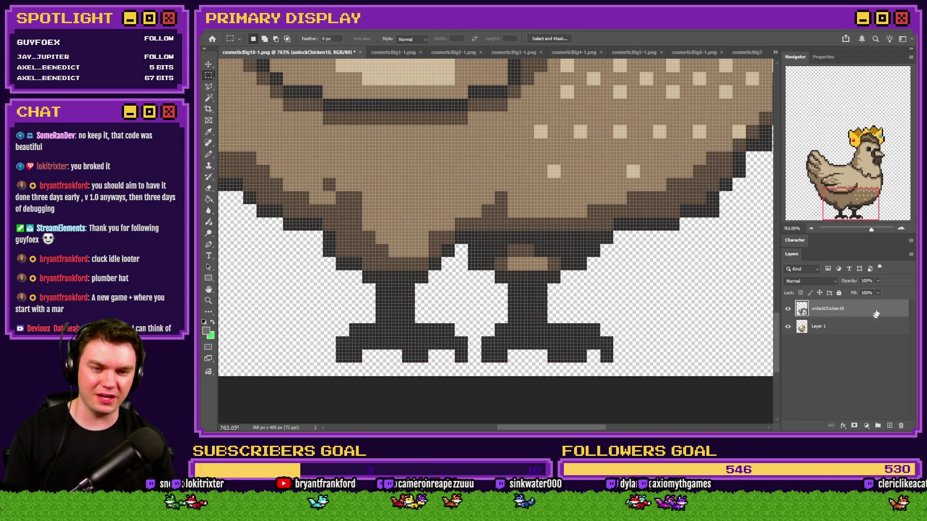
key(ctrl+0)
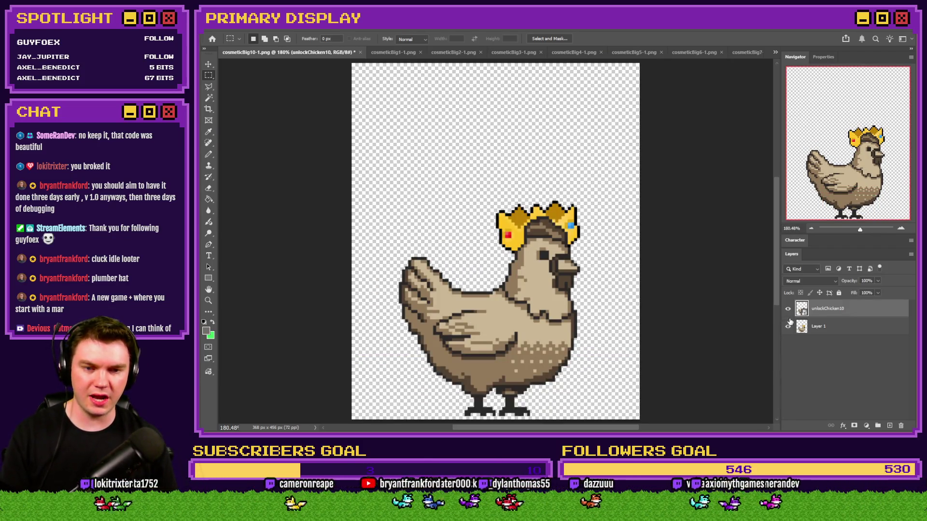
key(ctrl+bracketleft)
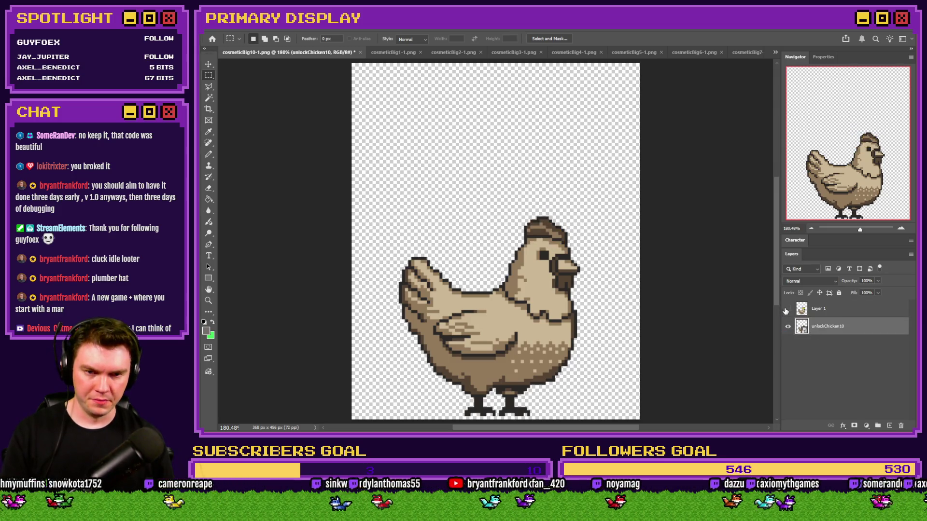
click(785, 311)
click(786, 311)
click(812, 316)
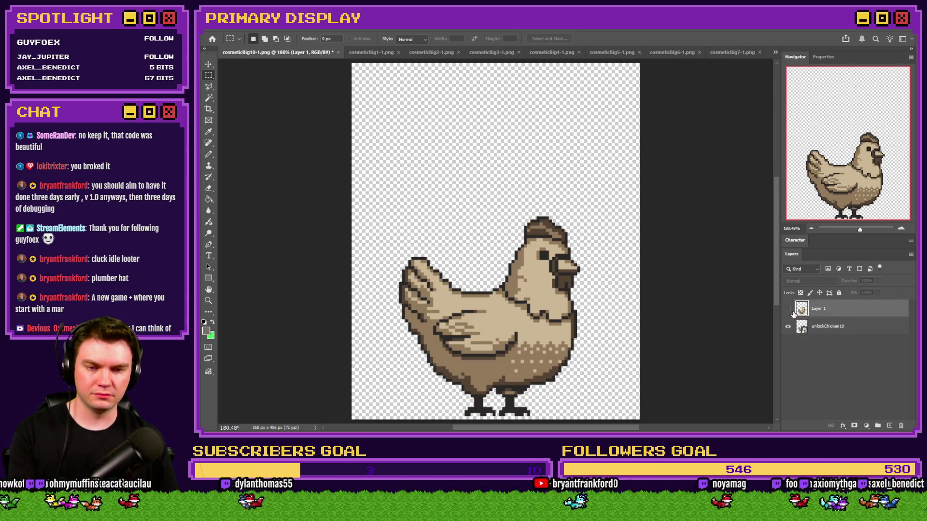
key(Delete)
Save the sprite as a new PNG and close cosmeticBig10-1 without saving changes
key(ctrl+shift+s)
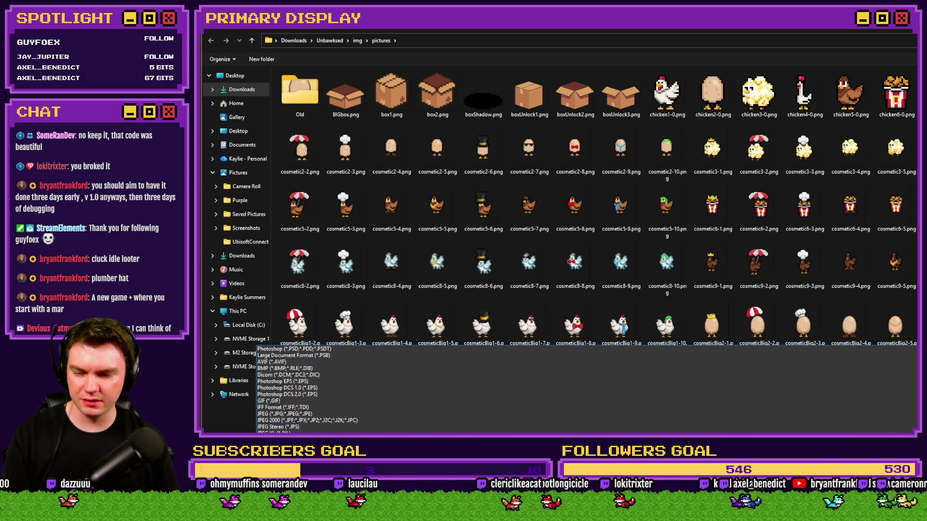
click(309, 386)
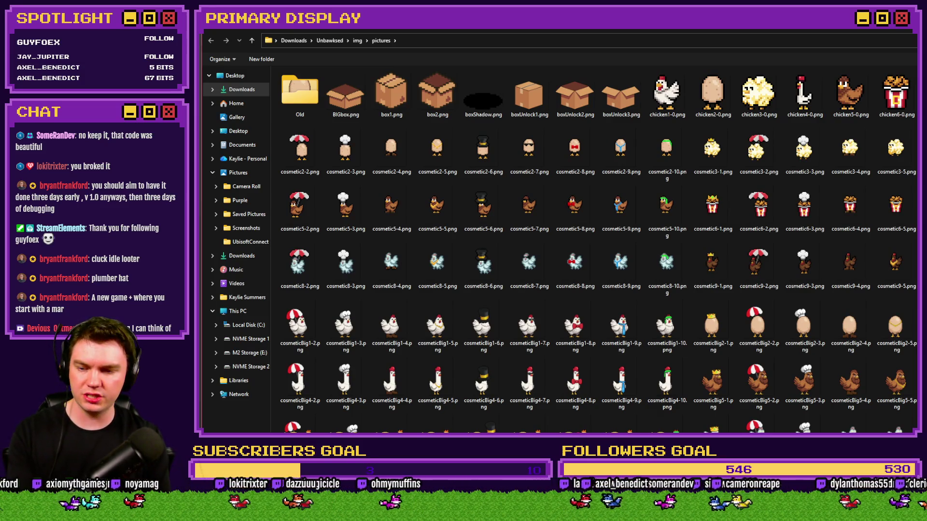
key(Return)
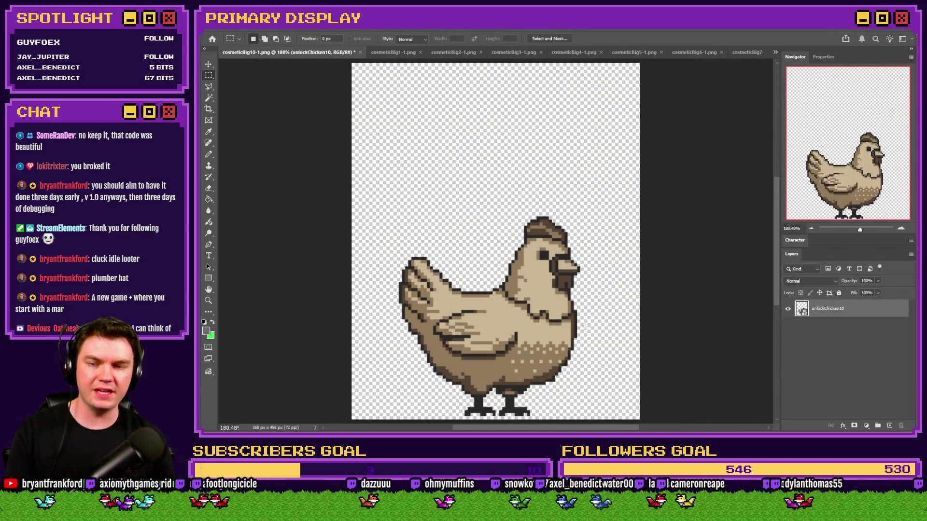
click(360, 53)
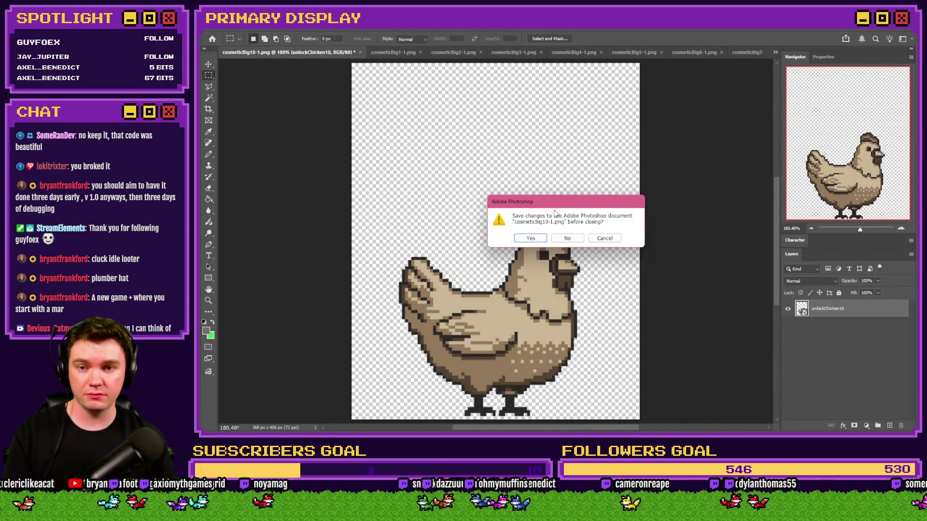
click(568, 238)
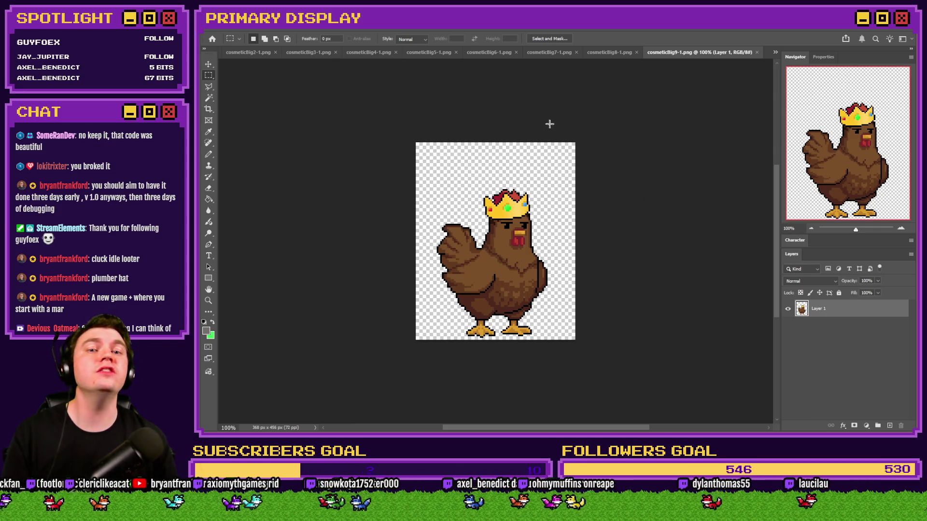
Place unlockChicken9 onto cosmeticBig9-1 and toggle its visibility to compare with the crowned original
key(alt+Tab)
click(782, 339)
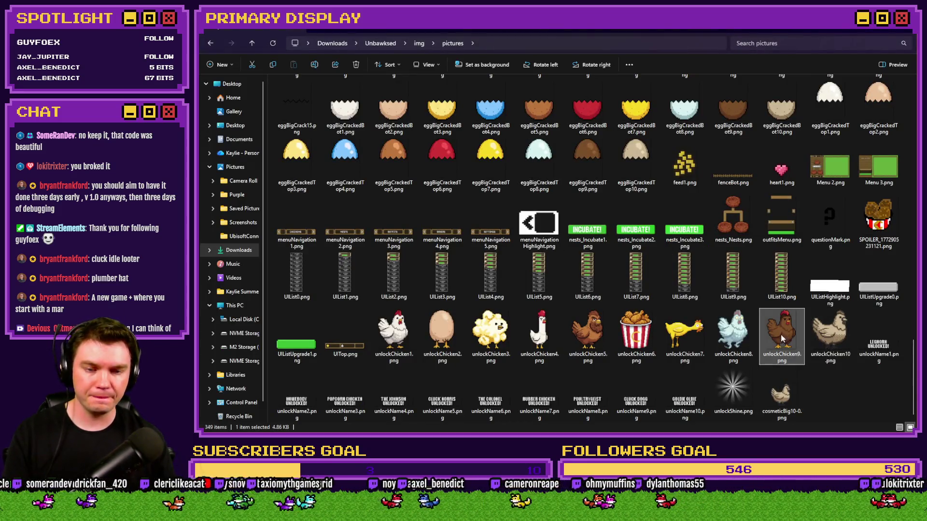
mouse_move(782, 338)
mouse_down()
mouse_move(579, 227)
mouse_move(516, 256)
mouse_up()
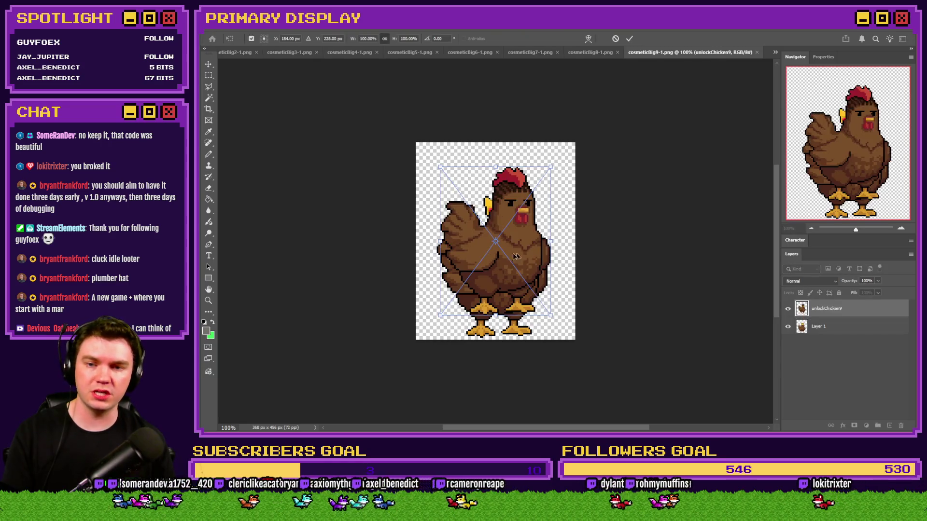
click(208, 76)
scroll(483, 265, up, 10)
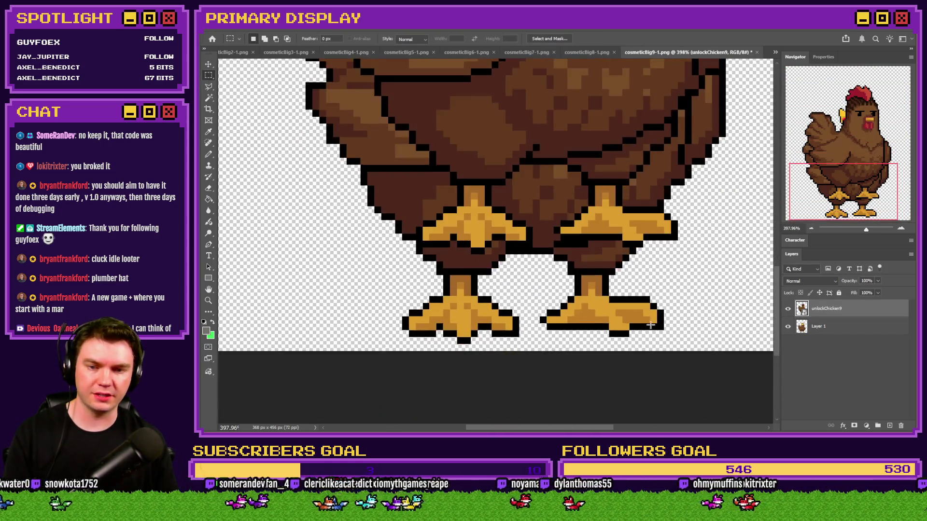
scroll(647, 269, down, 8)
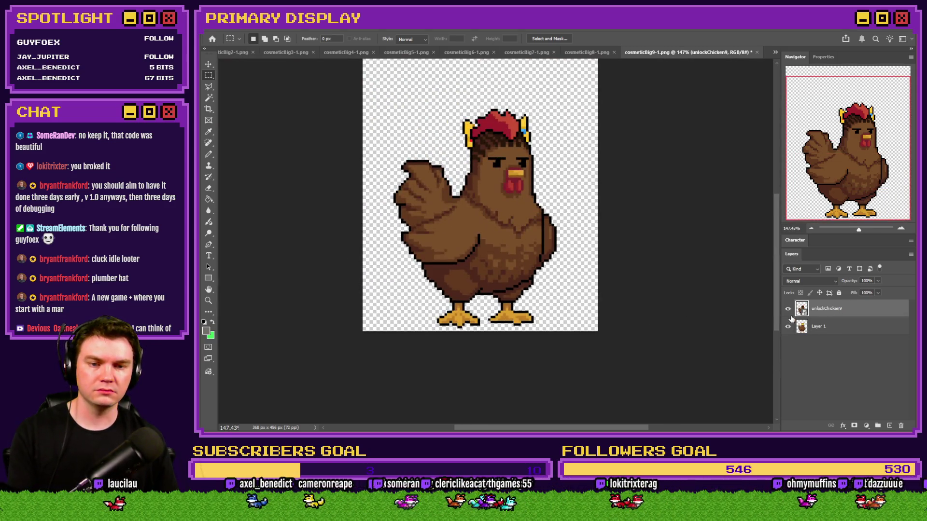
click(788, 308)
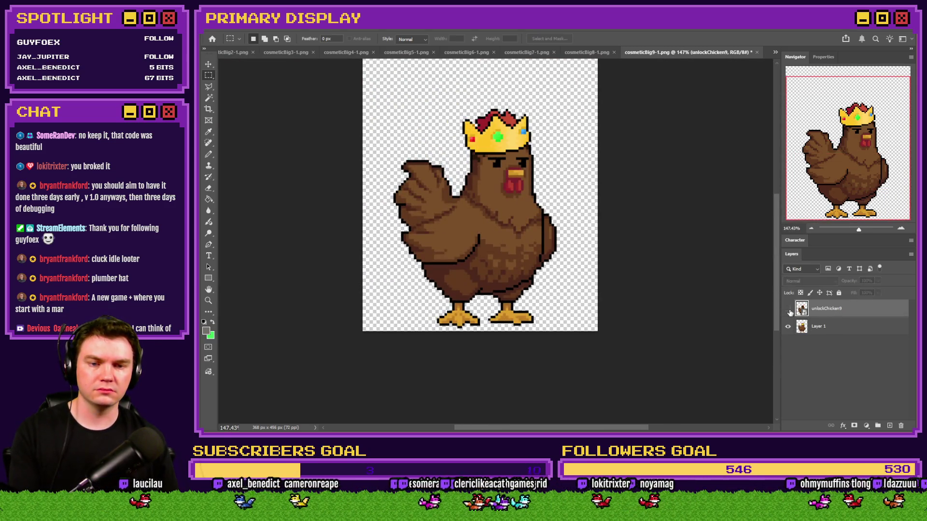
click(787, 308)
click(788, 308)
click(788, 308)
Delete the crowned Layer 1, save as cosmeticBig9-1.png, and close the original unchanged
click(834, 326)
key(Delete)
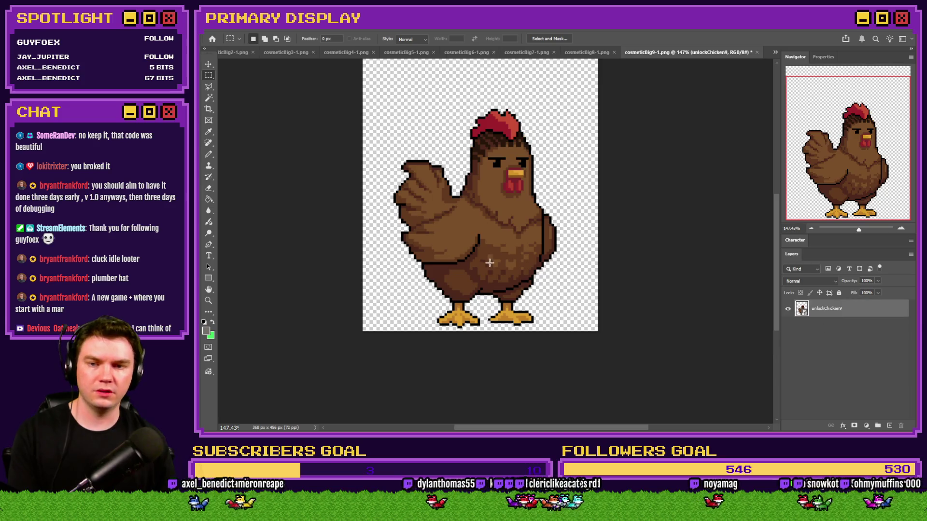
key(ctrl+shift+s)
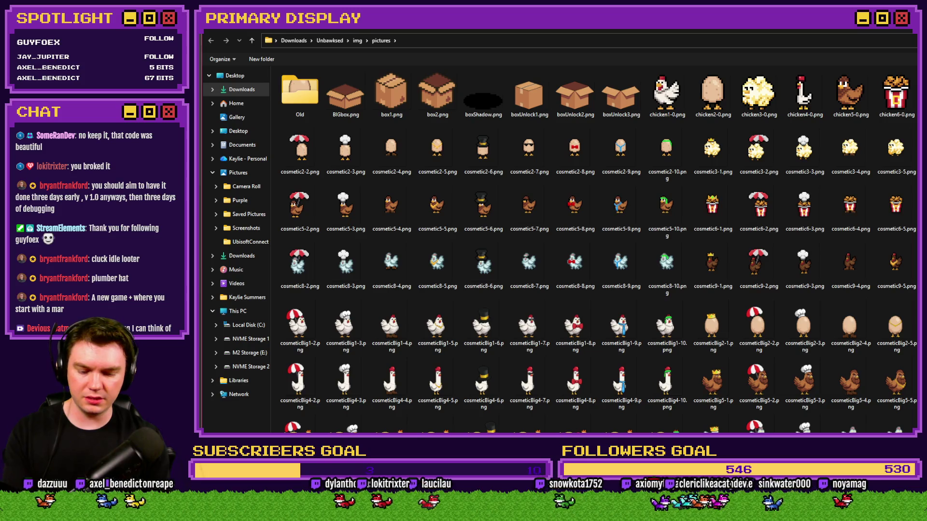
key(Return)
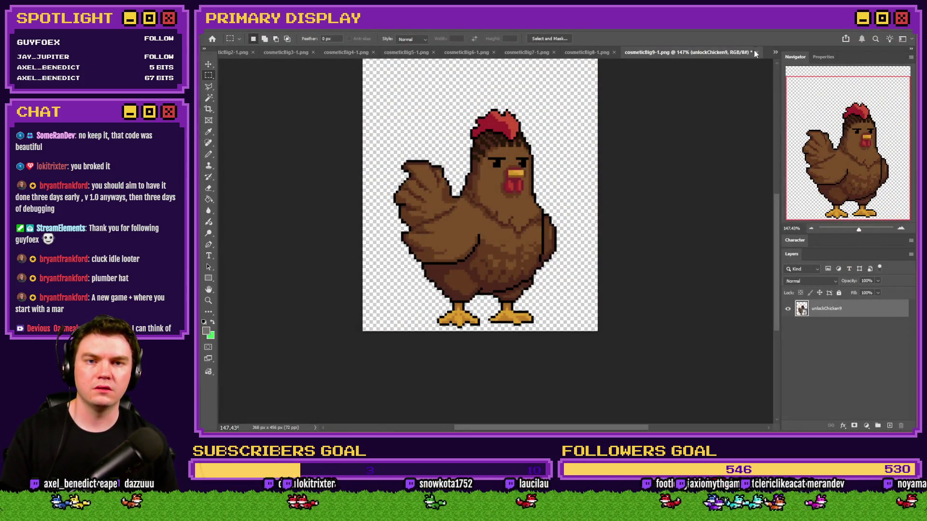
click(756, 52)
click(564, 236)
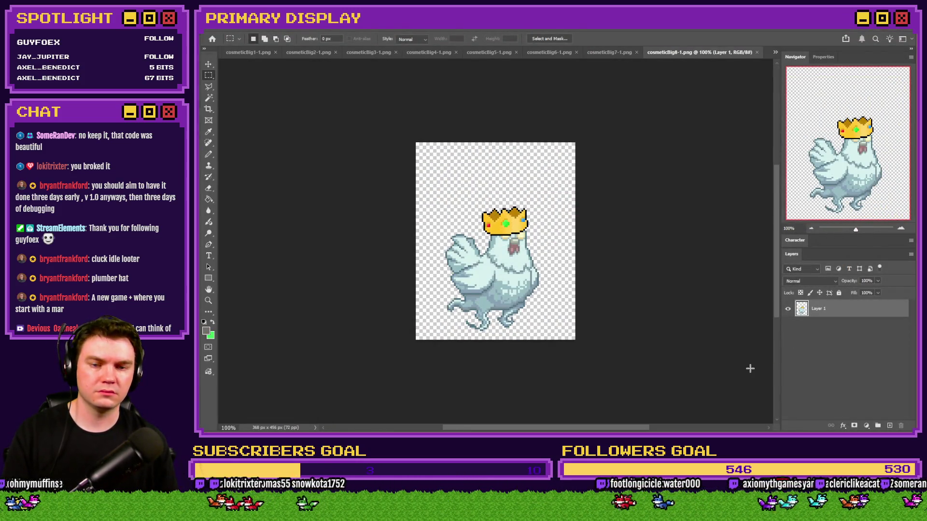
Place unlockChicken8 into cosmeticBig8-1 and toggle its visibility to compare with the crowned original
key(alt+Tab)
mouse_move(742, 338)
mouse_down()
mouse_move(924, 400)
mouse_move(540, 260)
mouse_move(528, 266)
mouse_up()
click(208, 74)
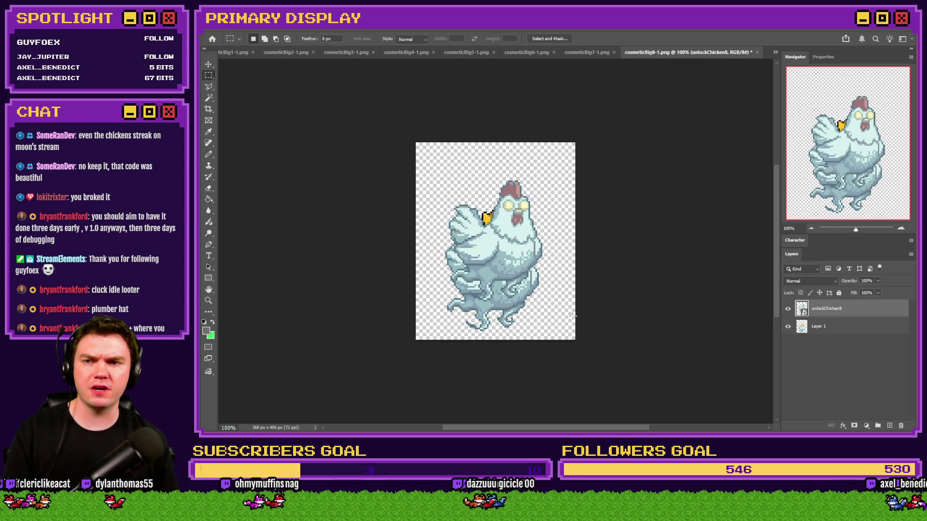
scroll(531, 314, up, 8)
scroll(386, 234, down, 5)
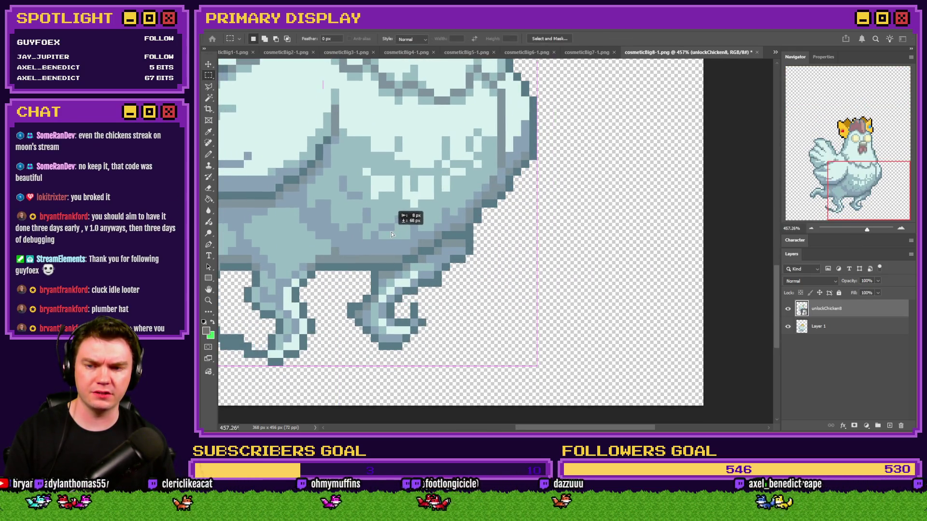
click(789, 314)
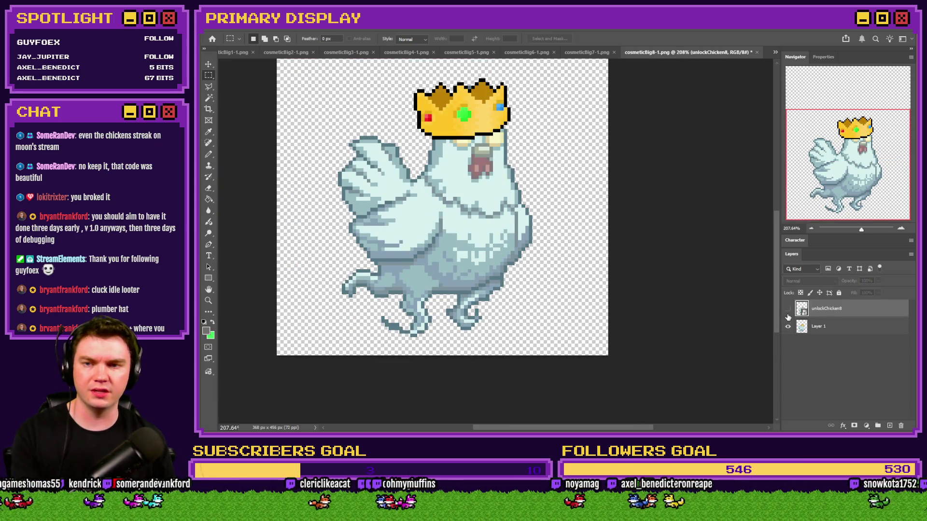
click(789, 314)
click(788, 314)
click(789, 314)
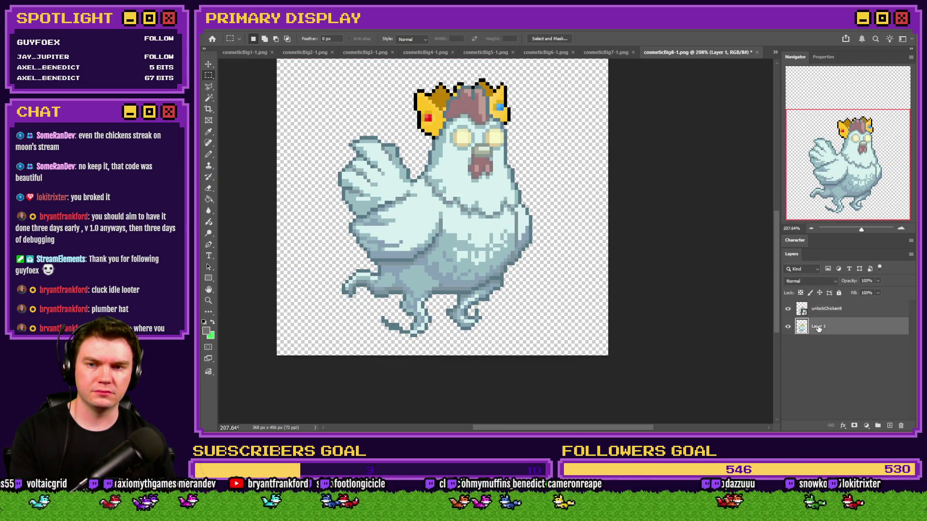
Delete the crowned Layer 1, save the image, and close cosmeticBig8-1 without saving changes
click(818, 326)
key(Delete)
key(ctrl+o)
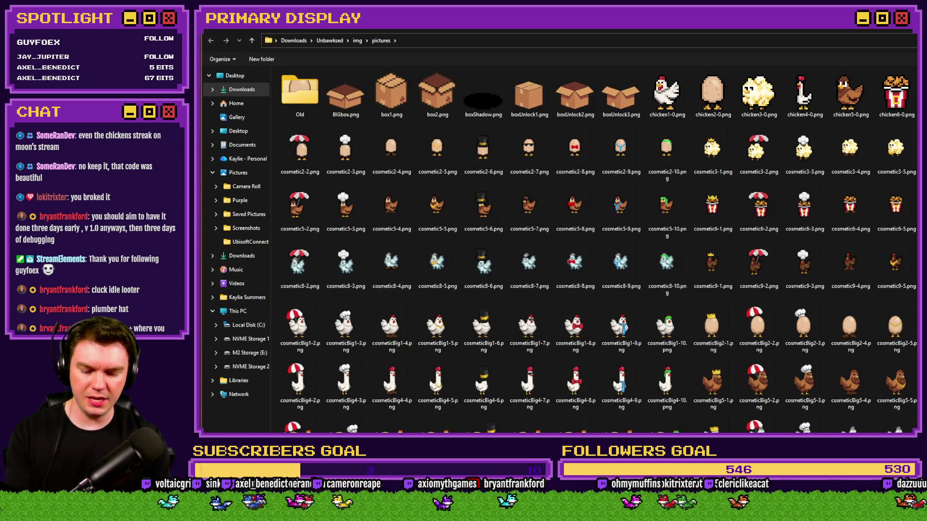
key(Escape)
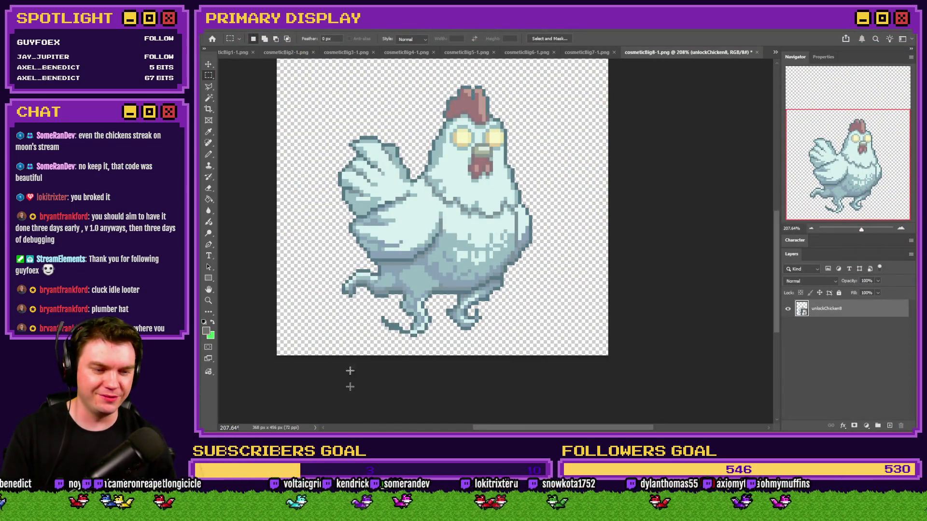
click(756, 53)
click(576, 239)
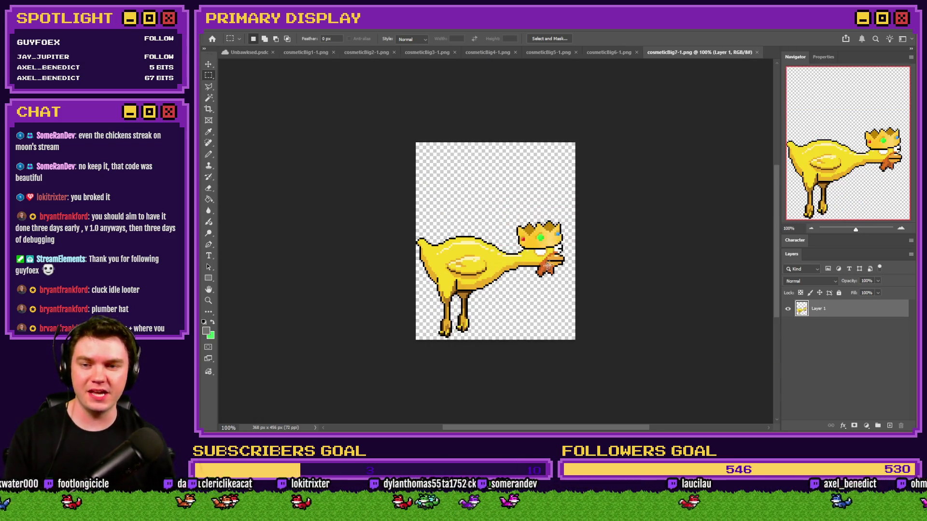
Paste unlockChicken7.png into cosmeticBig7-1 as a new layer and align it with the original
key(alt+Tab)
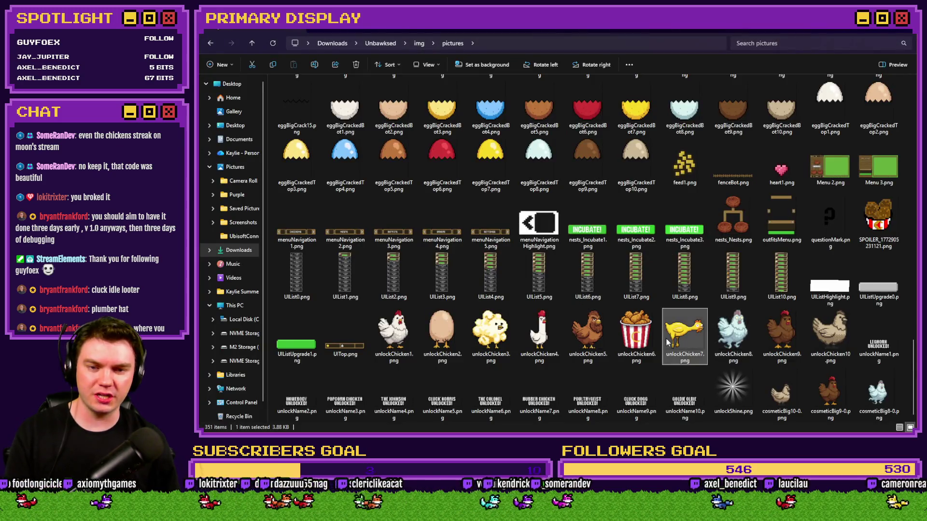
click(685, 338)
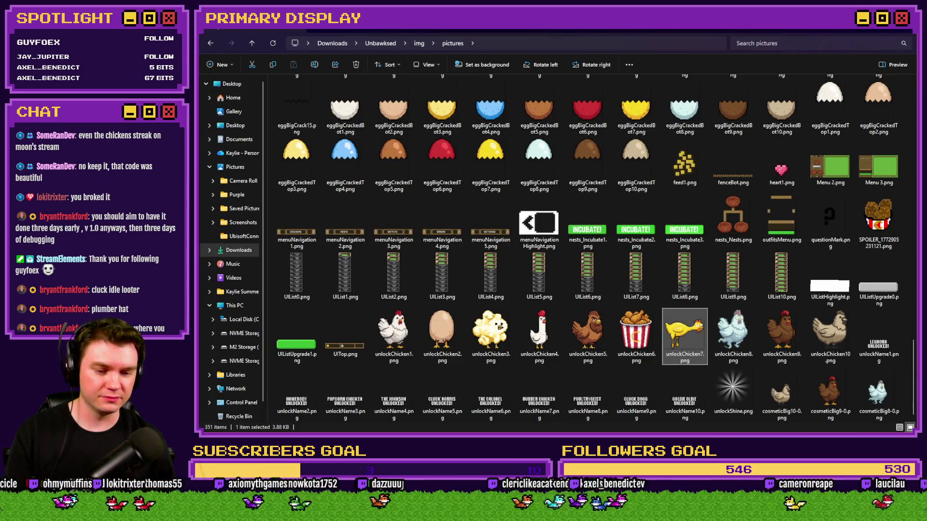
key(alt+Tab)
key(ctrl+v)
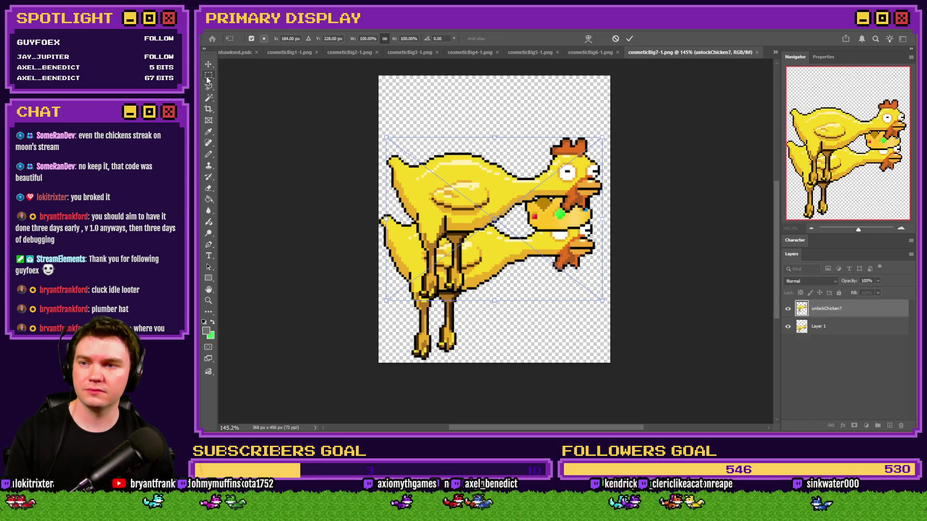
drag(441, 276, 381, 309)
scroll(440, 284, up, 8)
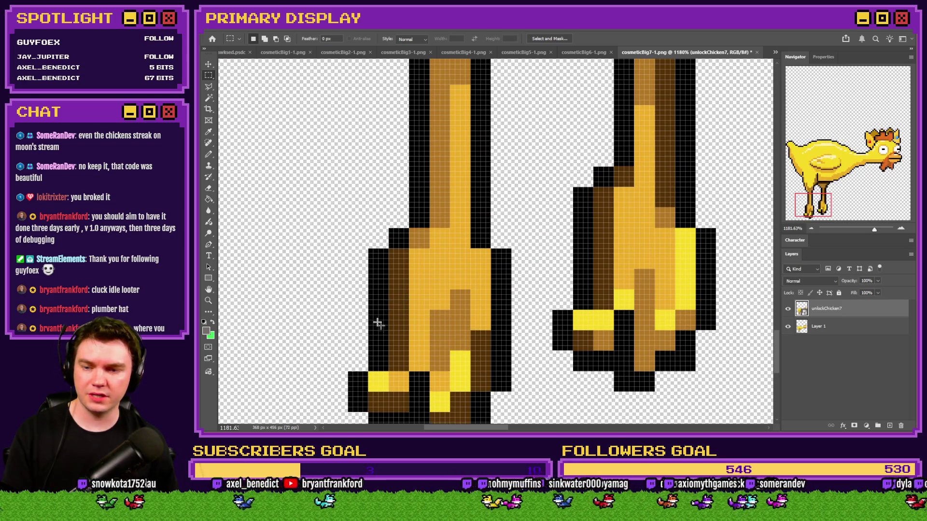
scroll(381, 319, down, 2)
key(ctrl+0)
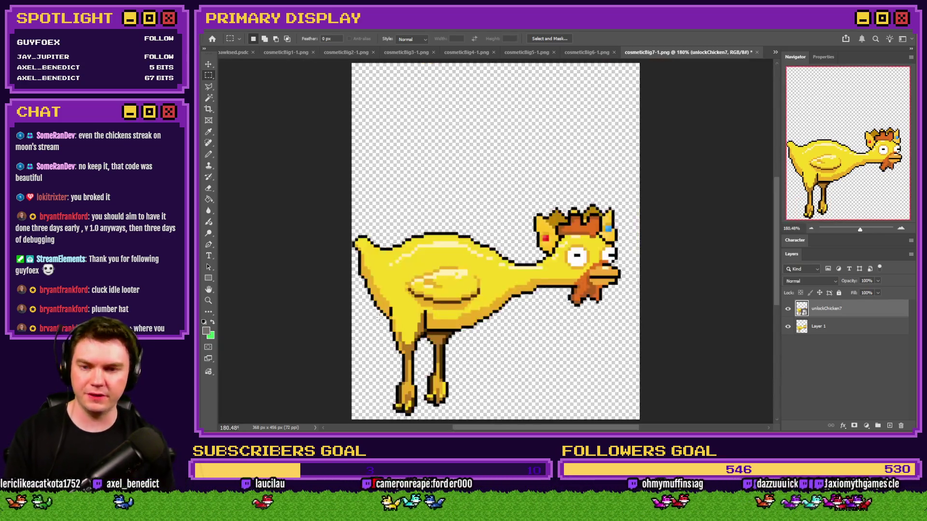
Delete the crowned Layer 1, save the image, and close cosmeticBig7-1 without saving changes
click(817, 331)
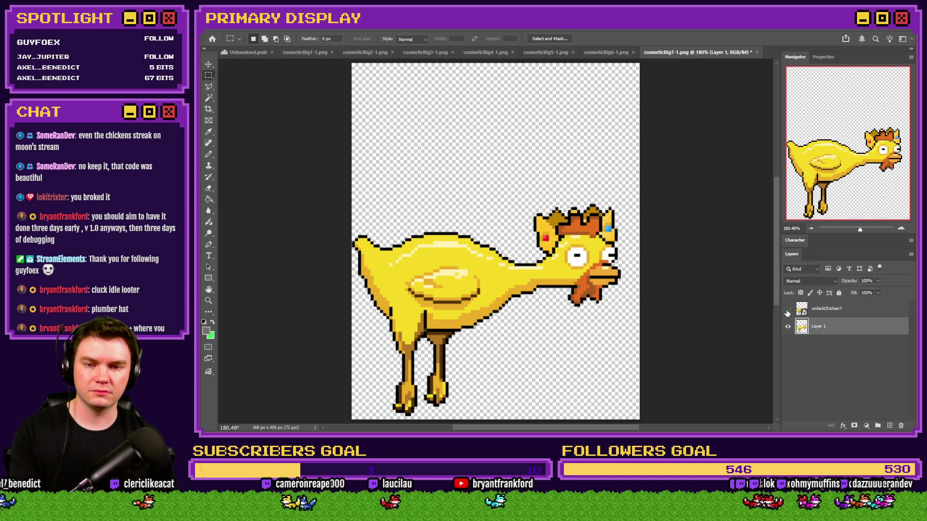
click(788, 309)
key(Delete)
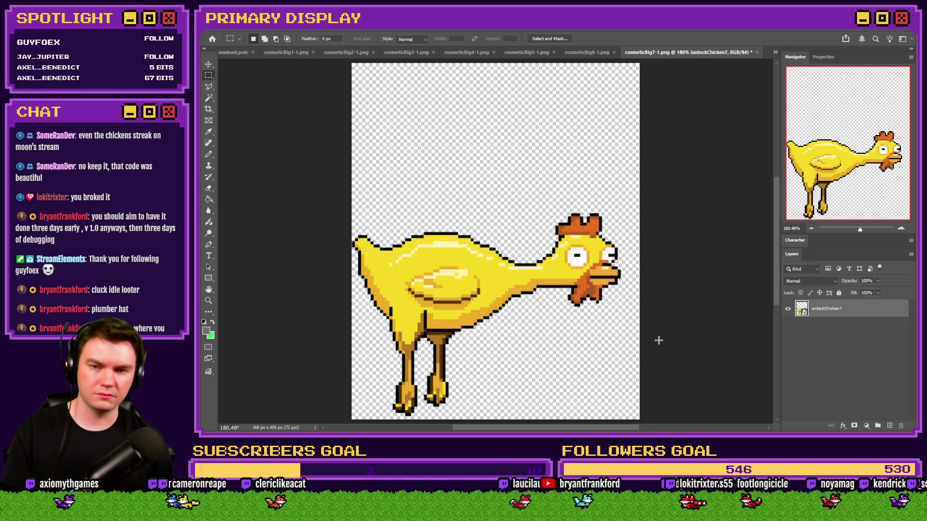
key(ctrl+o)
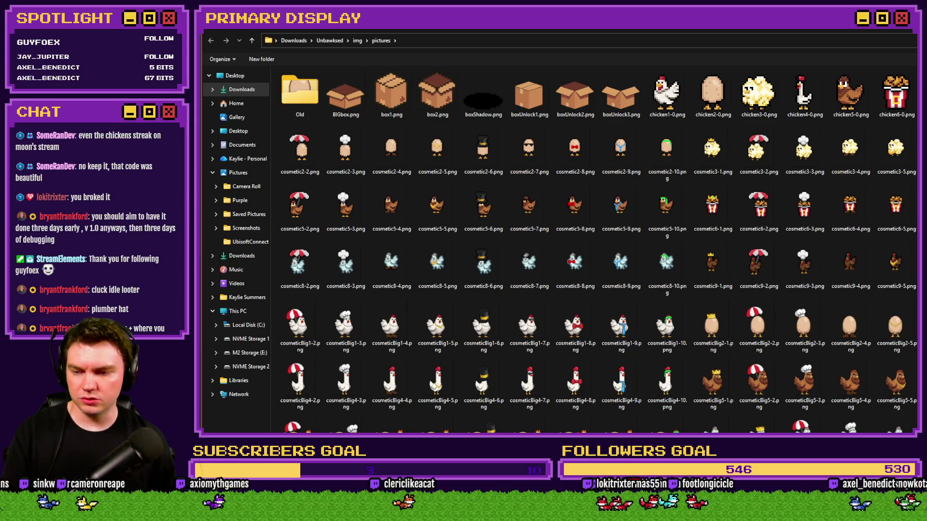
key(Escape)
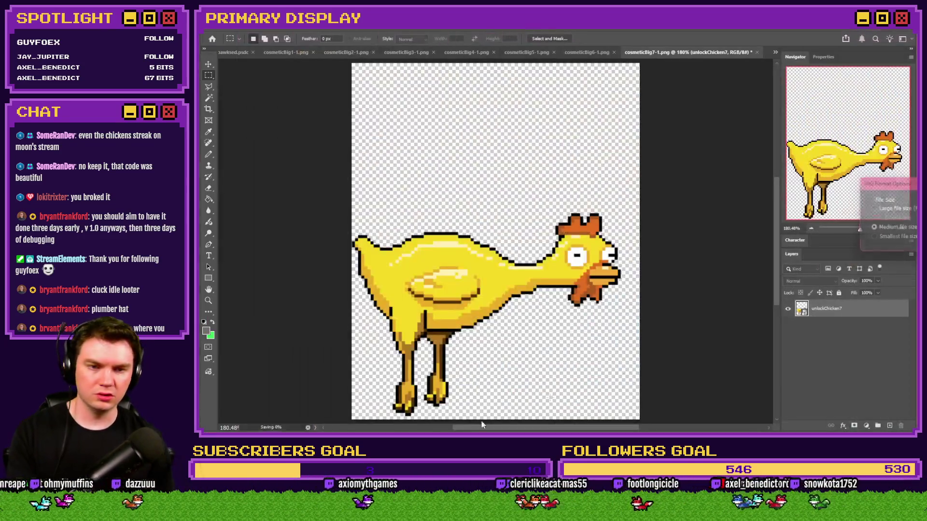
click(756, 52)
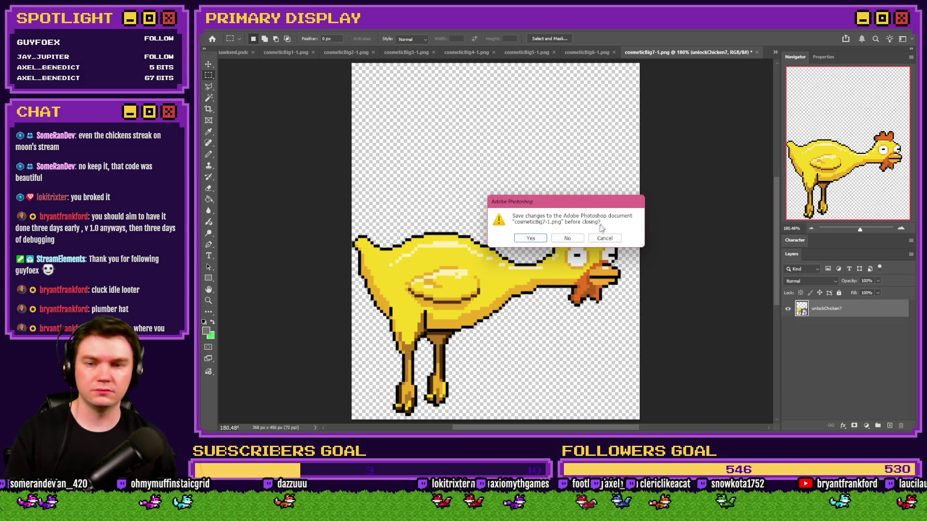
click(576, 236)
key(alt+Tab)
Place unlockChicken6 into cosmeticBig6-1 as a new layer, undoing an accidental move of the bucket
click(636, 335)
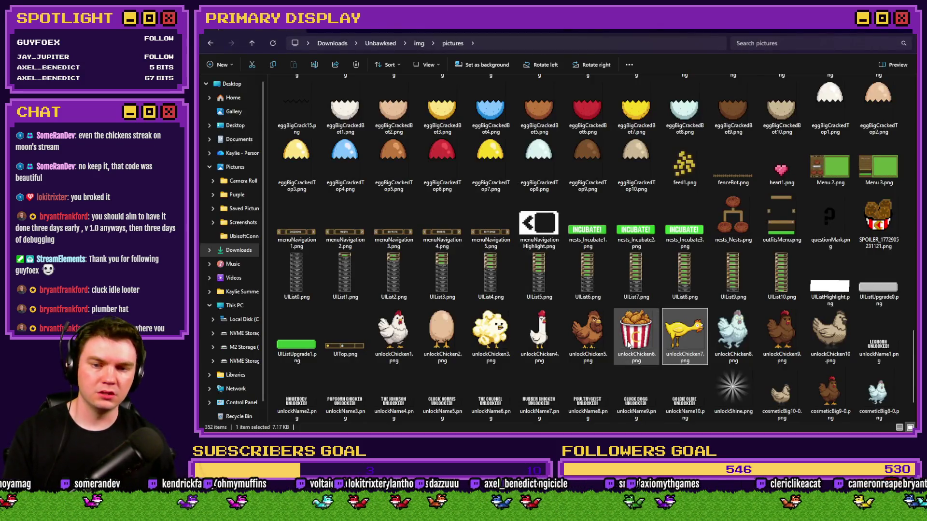
mouse_move(637, 336)
mouse_down()
mouse_move(525, 192)
mouse_move(491, 213)
mouse_move(488, 271)
mouse_move(388, 359)
mouse_up()
click(209, 75)
key(ctrl+z)
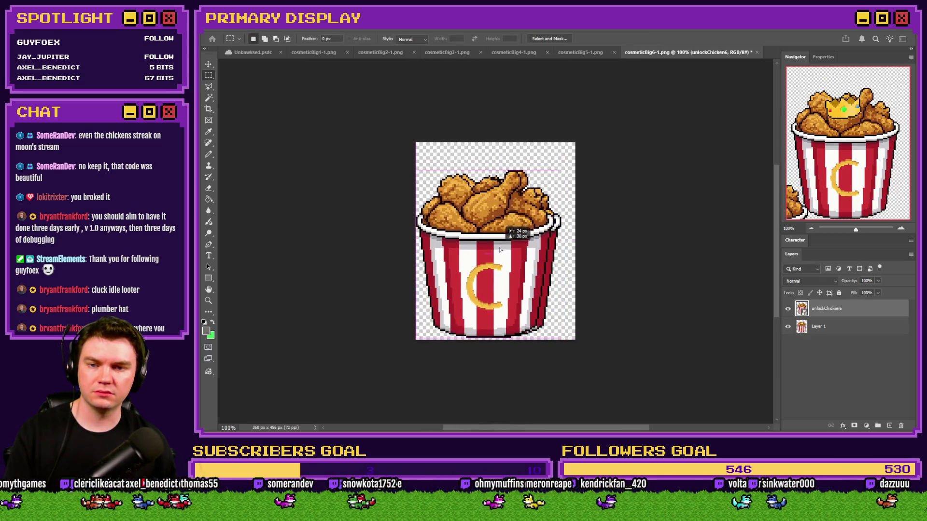
scroll(482, 360, up, 5)
scroll(426, 390, down, 3)
scroll(427, 390, up, 5)
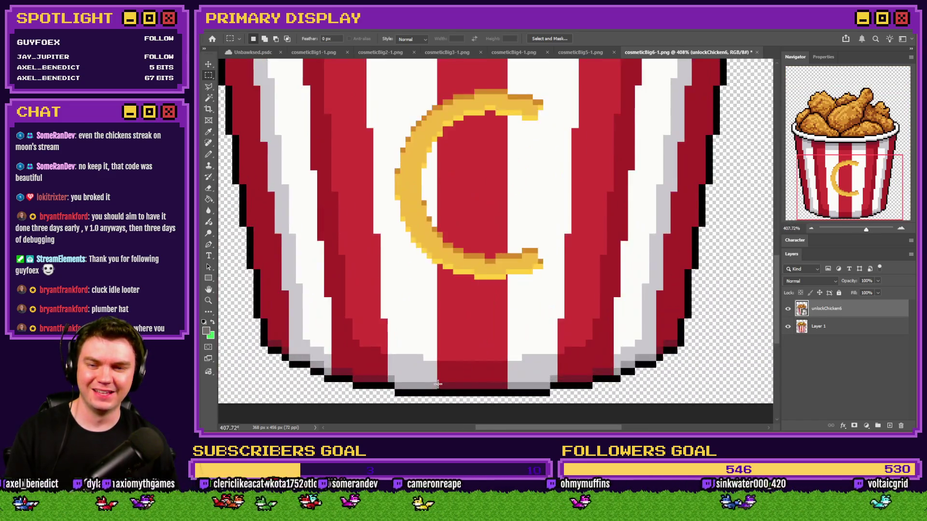
scroll(459, 242, down, 5)
scroll(537, 201, up, 8)
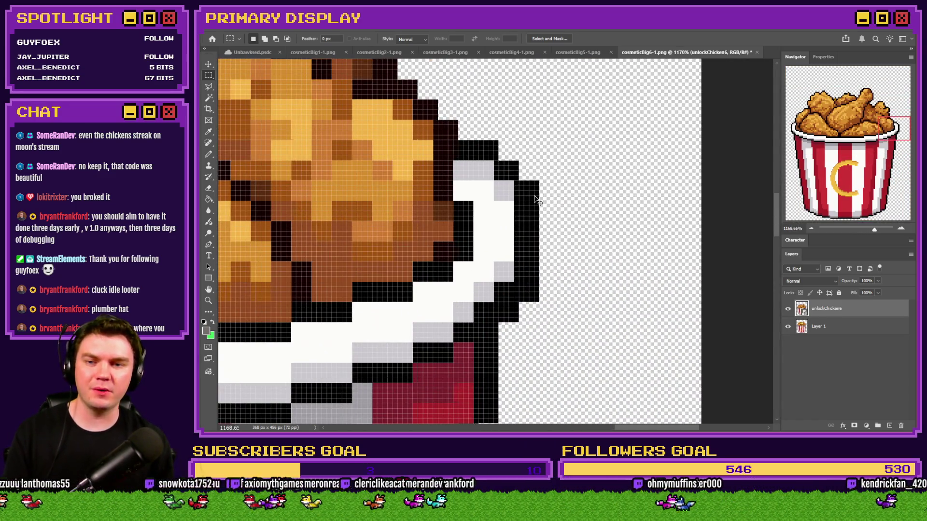
scroll(536, 198, down, 8)
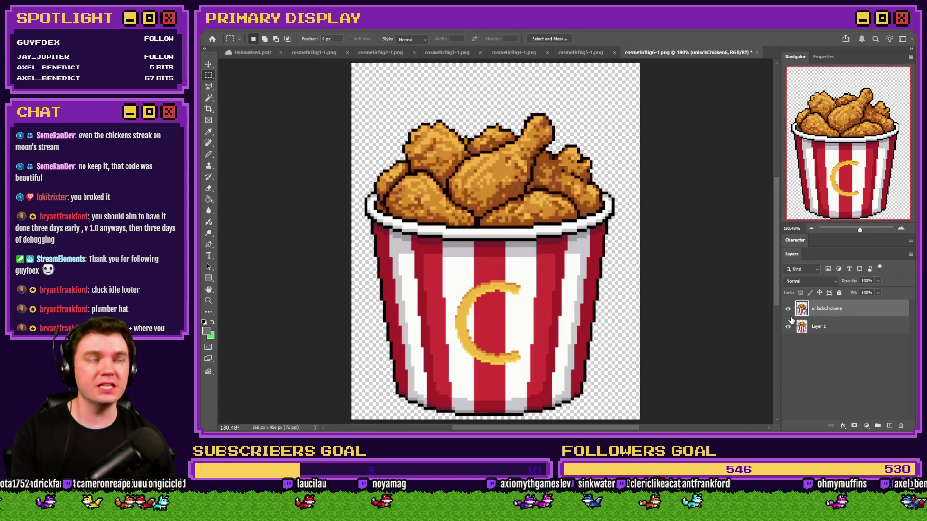
Delete the crowned Layer 1, save as a new file, and close cosmeticBig6-1 without saving
click(816, 327)
key(Delete)
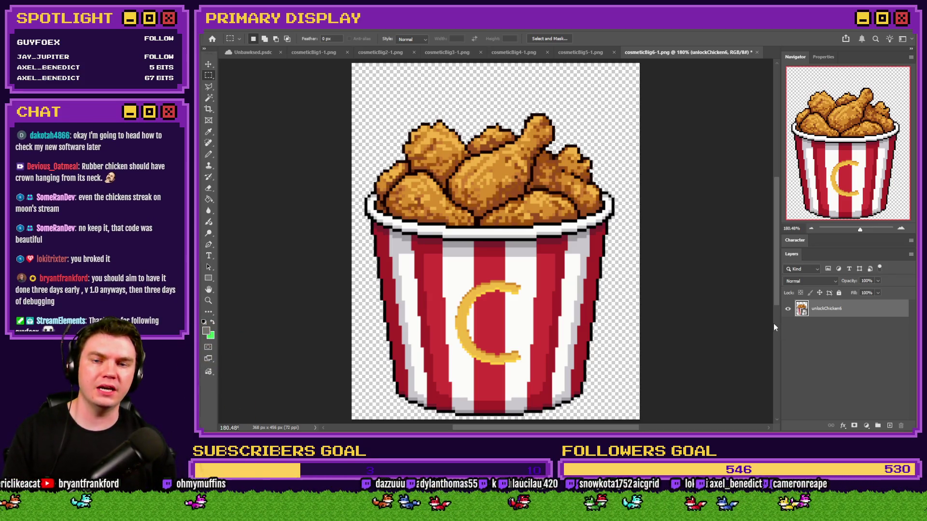
key(ctrl+shift+s)
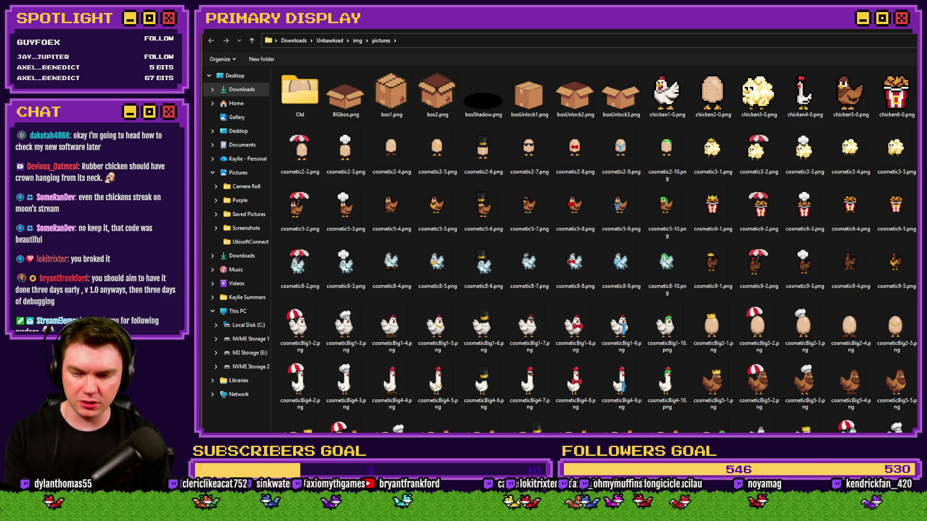
key(Return)
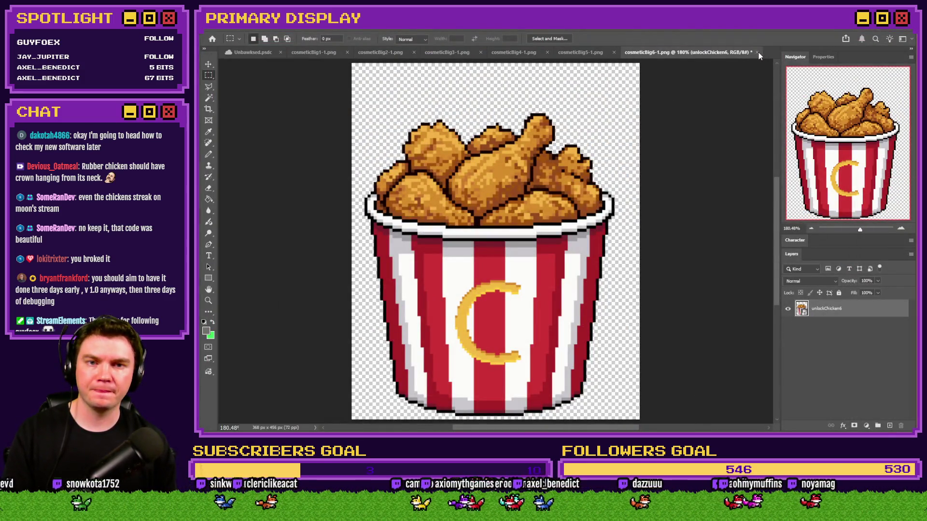
click(757, 52)
click(564, 239)
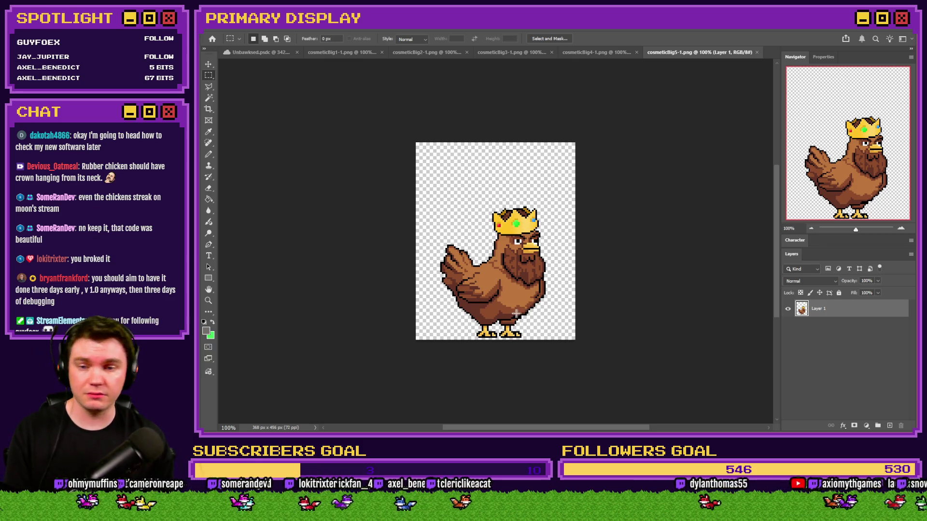
Place unlockChicken5 into cosmeticBig5-1, nudge it, and toggle its visibility to compare
key(alt+Tab)
mouse_move(587, 333)
mouse_down()
mouse_move(687, 381)
mouse_move(688, 432)
mouse_up()
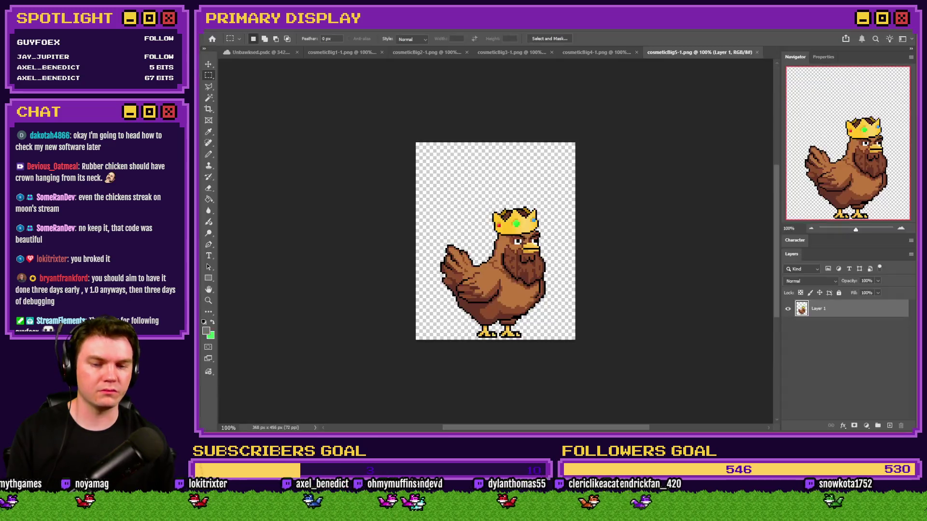
drag(570, 316, 569, 316)
key(Return)
scroll(584, 340, up, 10)
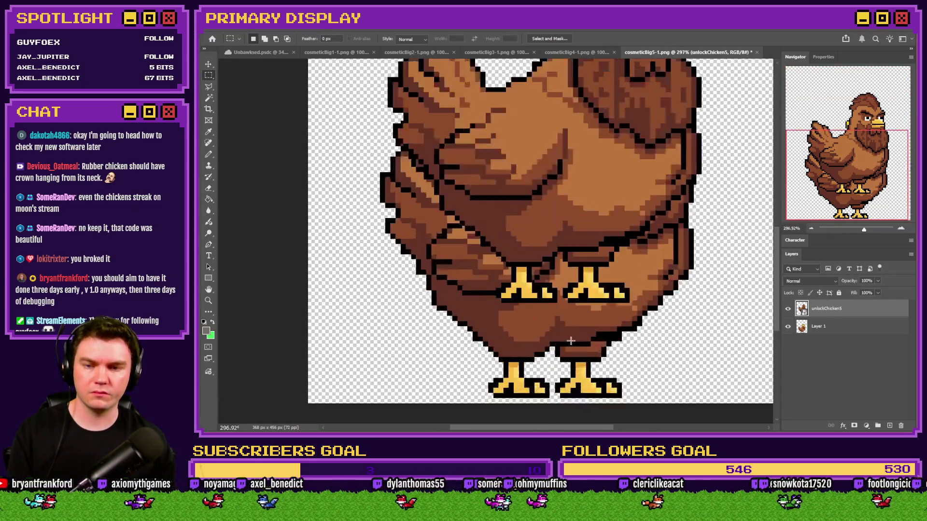
scroll(584, 340, down, 3)
mouse_move(584, 338)
mouse_down()
mouse_move(617, 313)
mouse_move(593, 330)
mouse_up()
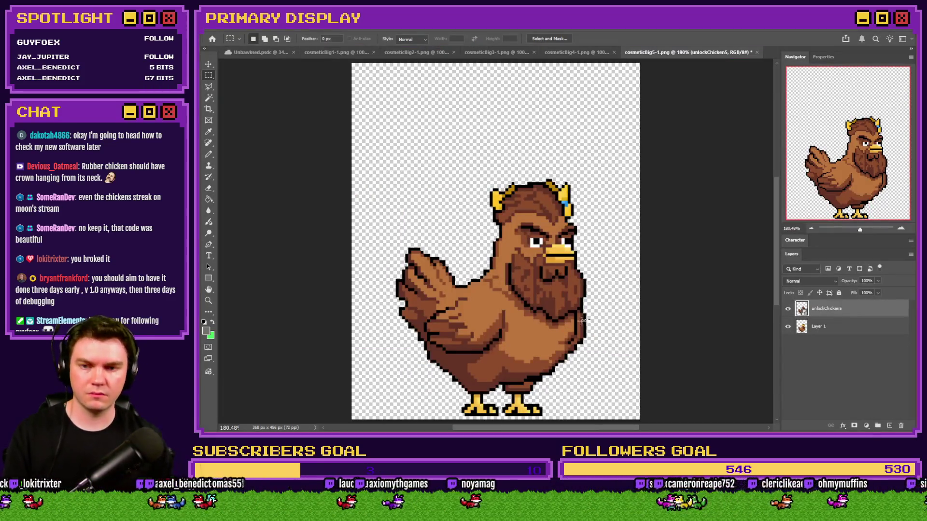
click(788, 309)
click(788, 309)
Delete the old crowned layer, save a copy, and close cosmeticBig5-1 without saving changes
key(Delete)
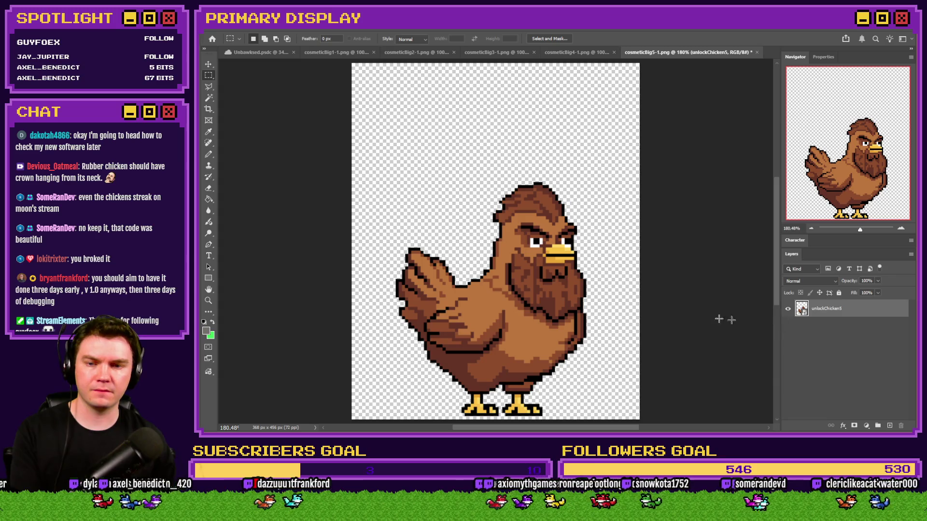
key(ctrl+shift+s)
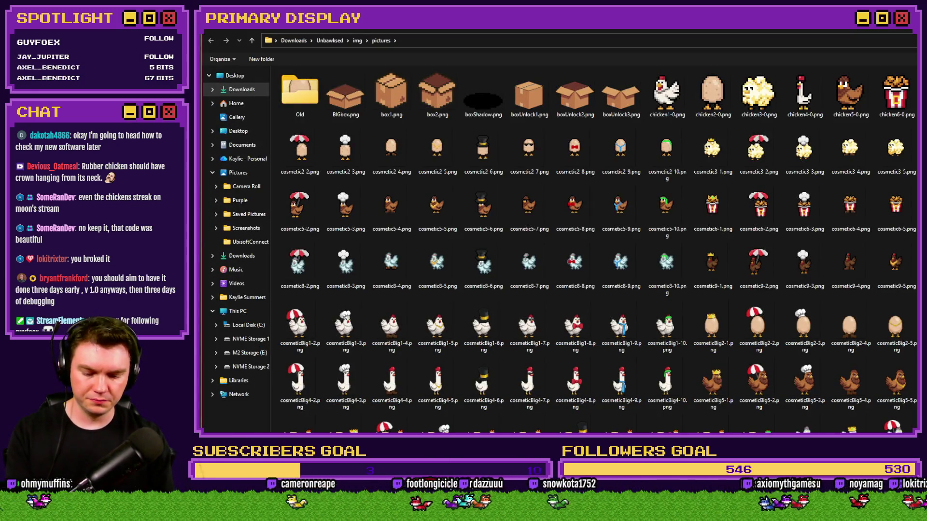
key(Return)
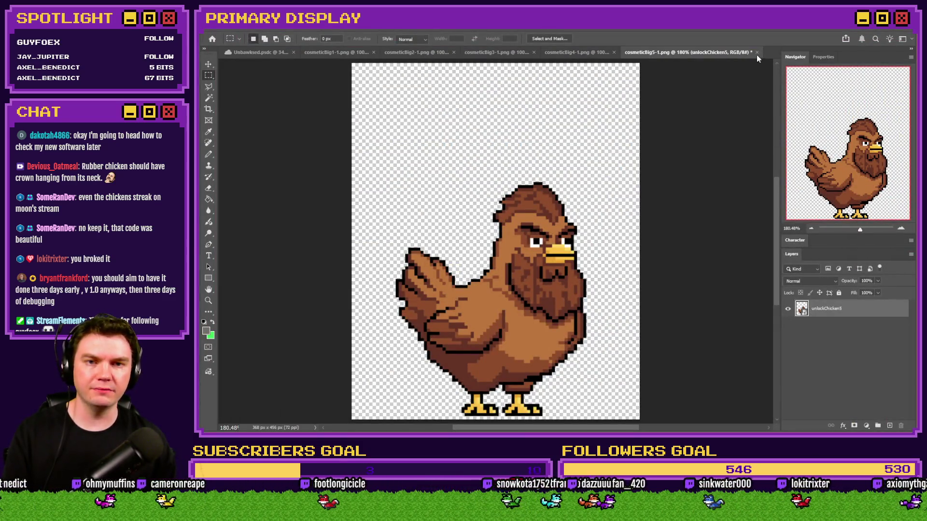
click(757, 52)
click(567, 239)
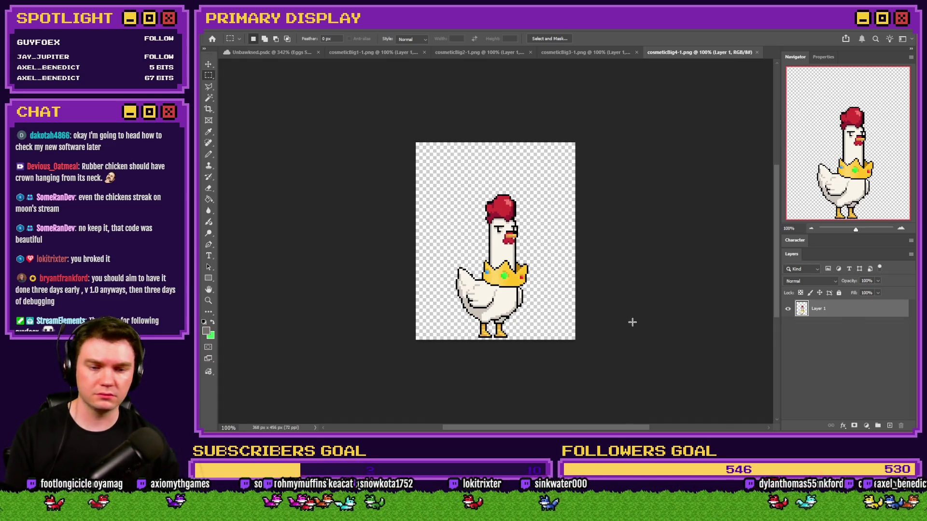
Place unlockChicken4.png into cosmeticBig4-1 and toggle layer visibility to compare with the crowned original
key(alt+Tab)
click(539, 337)
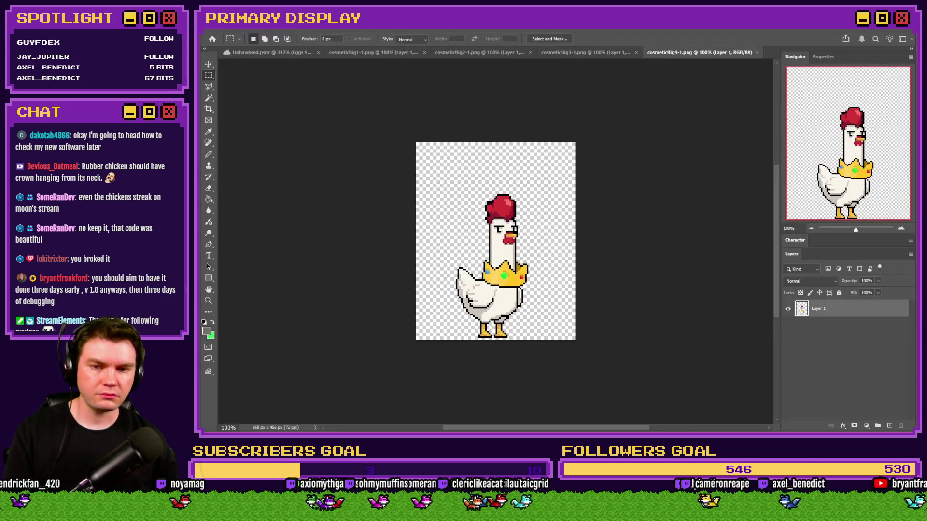
drag(539, 336, 495, 241)
key(Return)
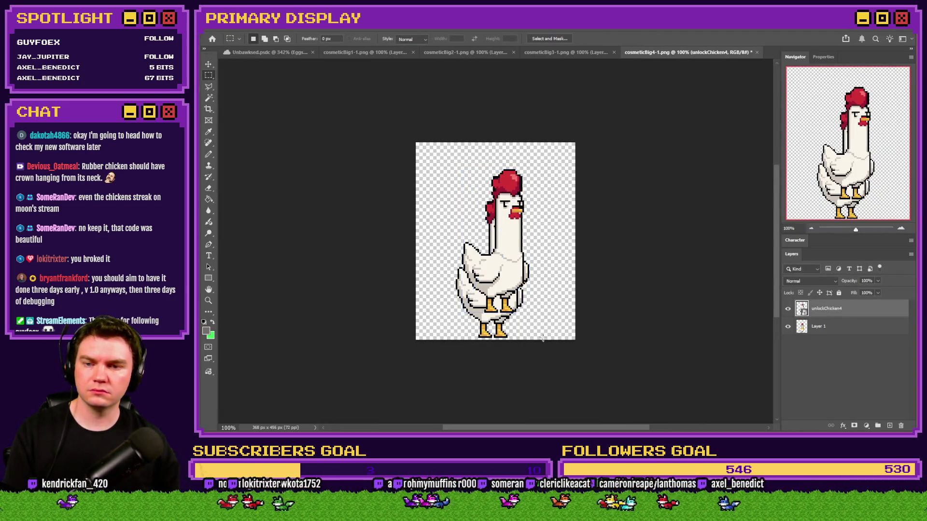
alt+scroll(478, 280, up, 10)
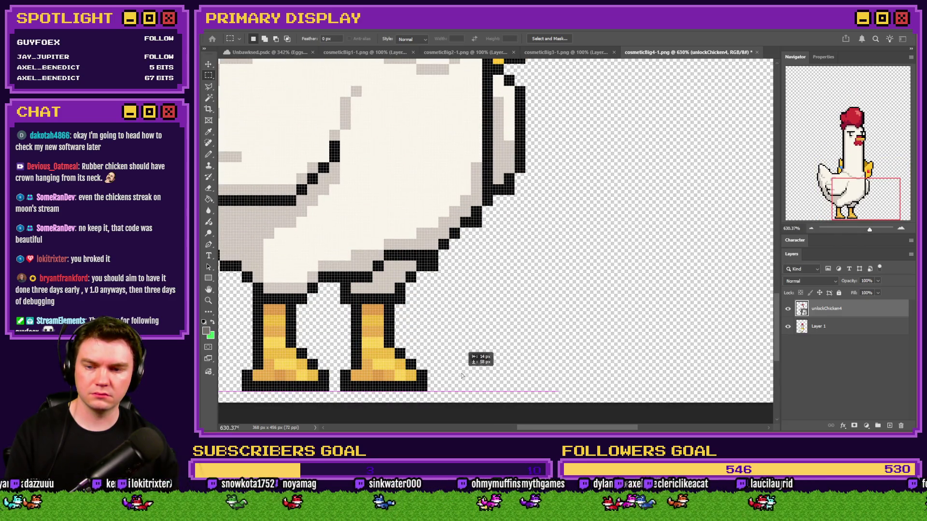
alt+scroll(581, 371, down, 7)
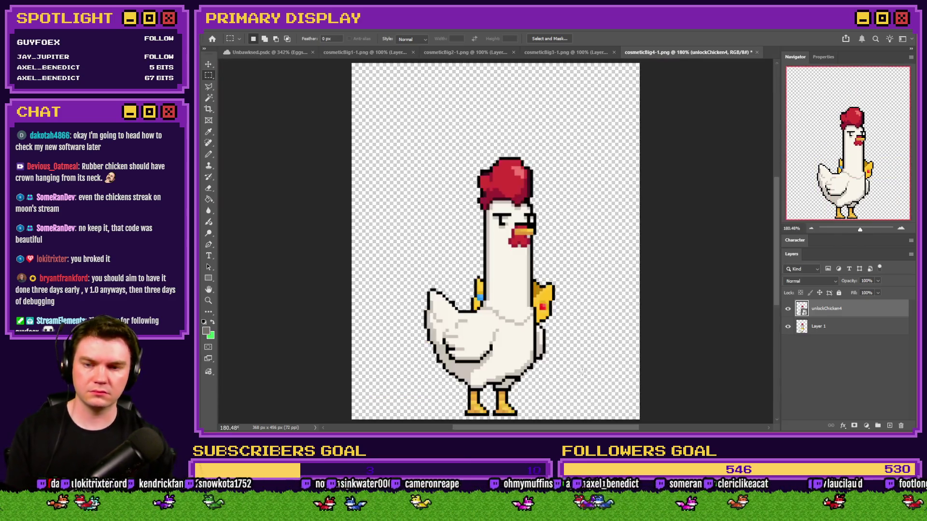
click(790, 327)
click(789, 311)
click(788, 311)
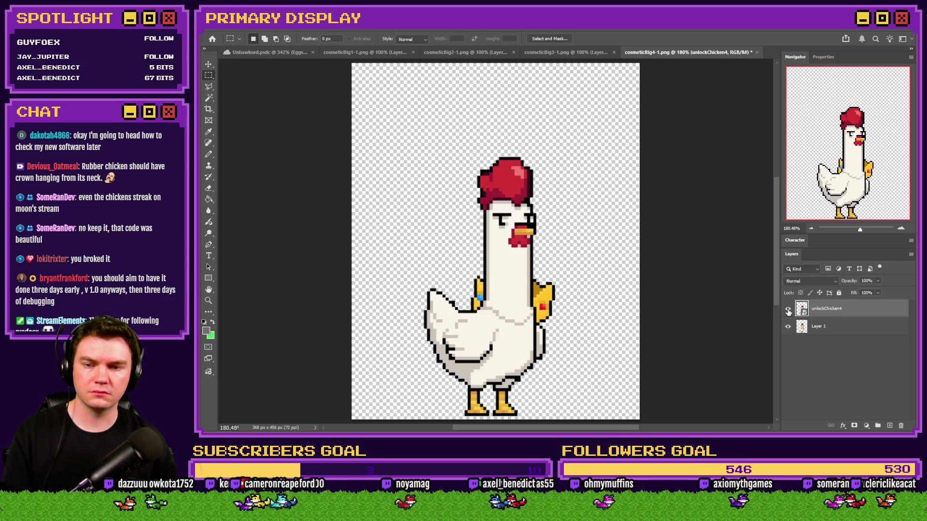
Delete the old crowned layer, save a copy, and close cosmeticBig4-1 without saving changes
click(839, 328)
key(Delete)
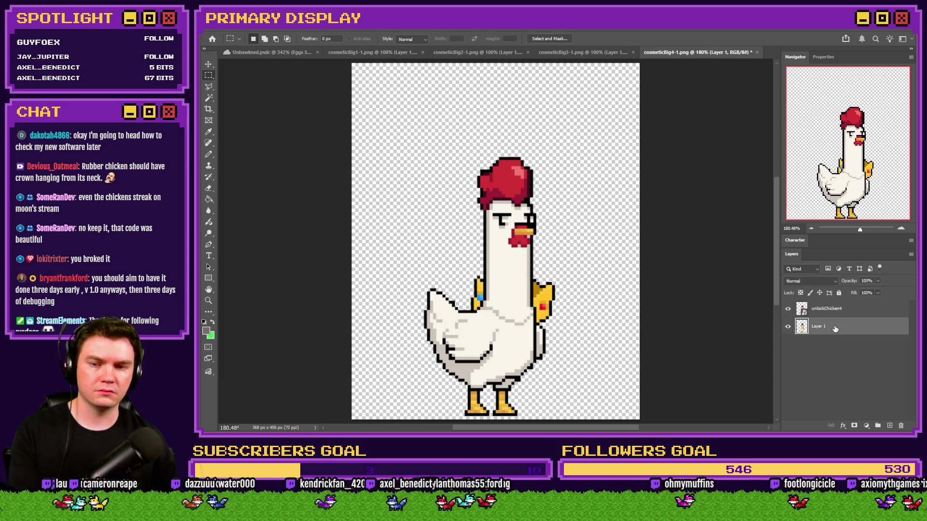
key(ctrl+o)
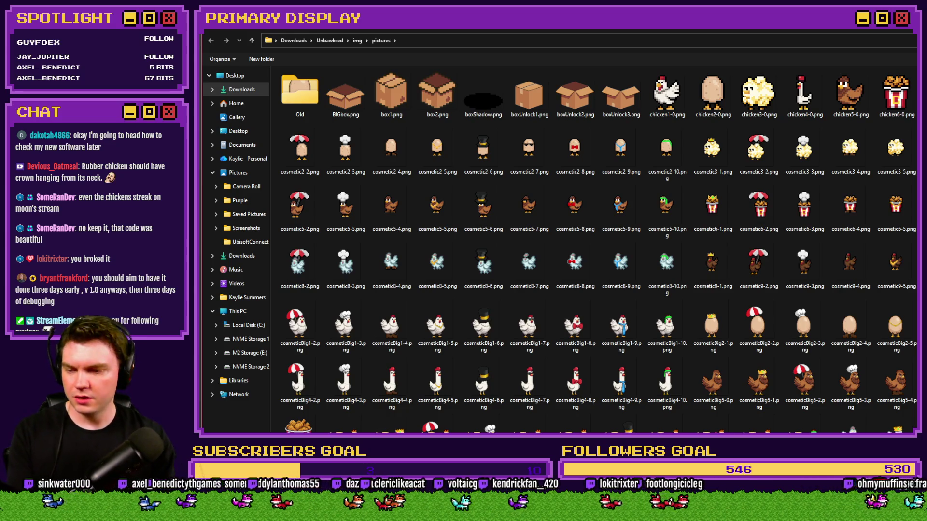
key(Escape)
click(756, 52)
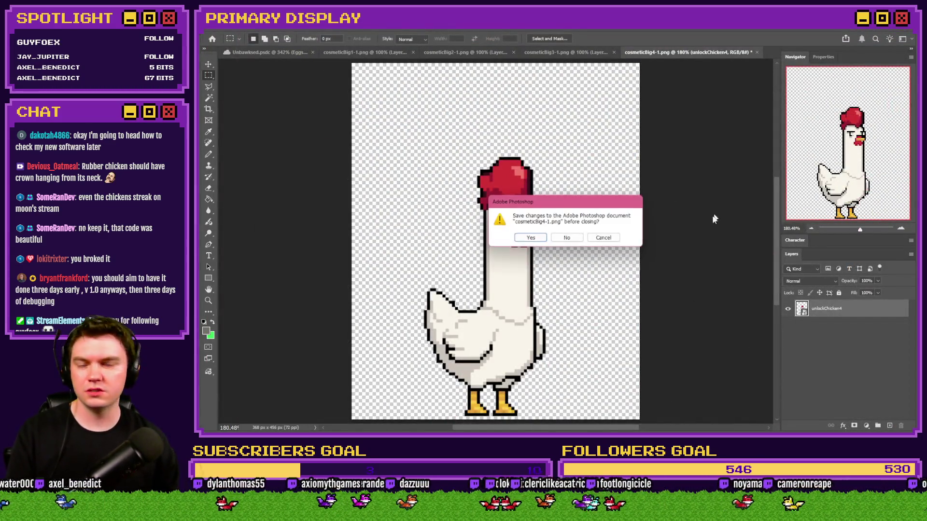
click(568, 241)
Select unlockChicken3.png in the pictures folder, then return to cosmeticBig3-1
key(alt+Tab)
key(Left)
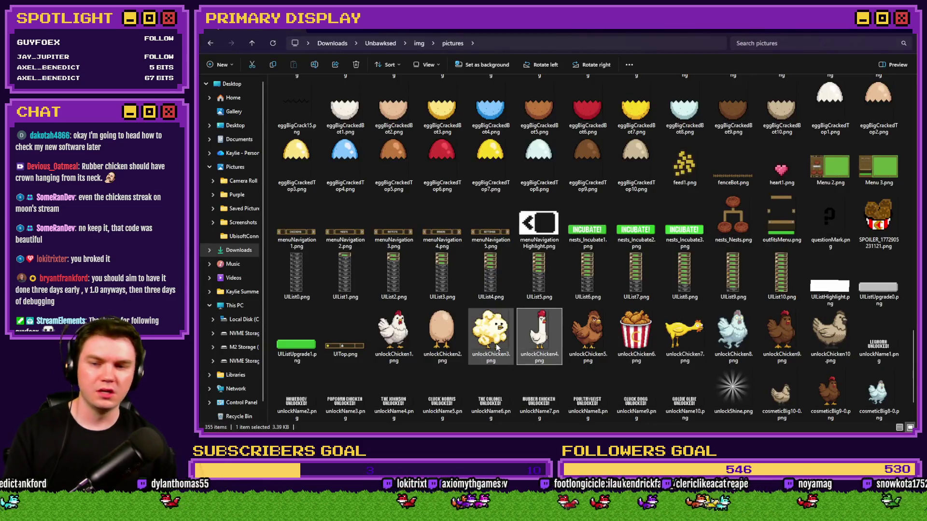
key(alt+Tab)
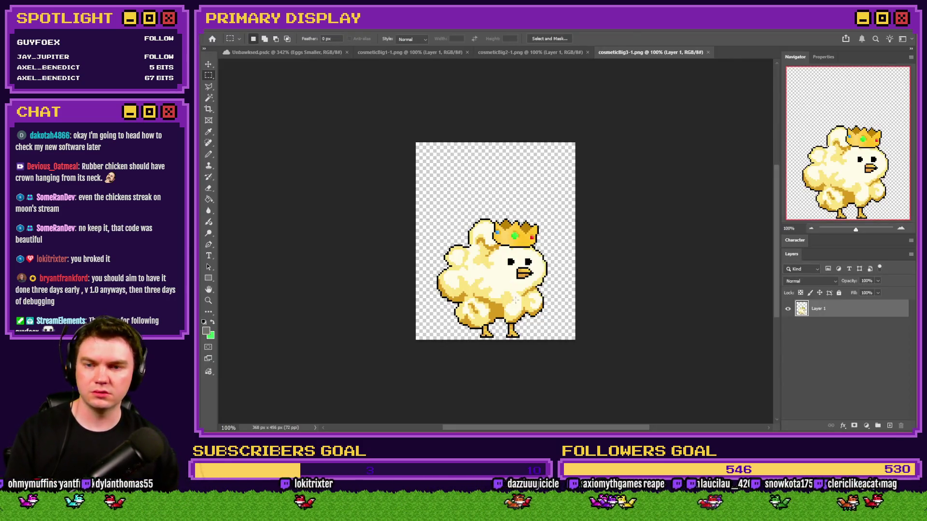
Paste unlockChicken3 as a new layer, compare, and delete the old crowned chicken layer
key(ctrl+v)
scroll(514, 333, up, 5)
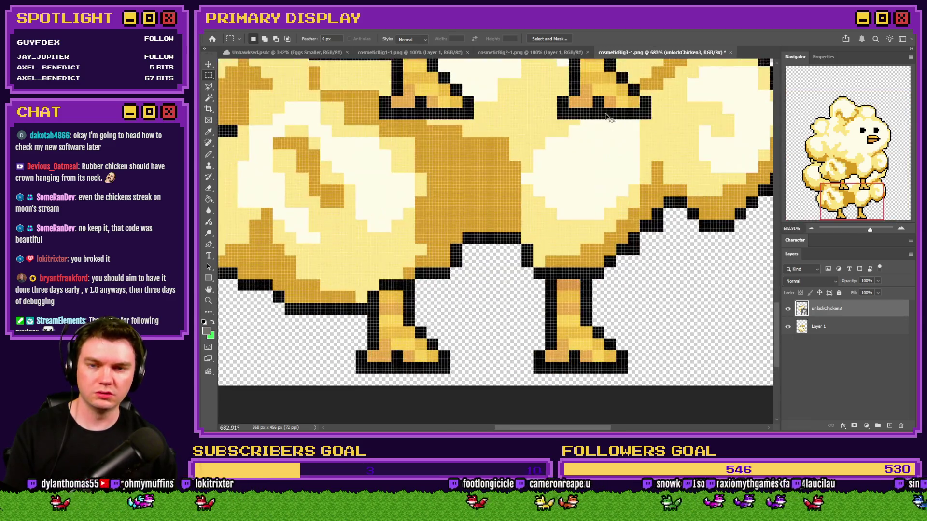
scroll(589, 346, down, 5)
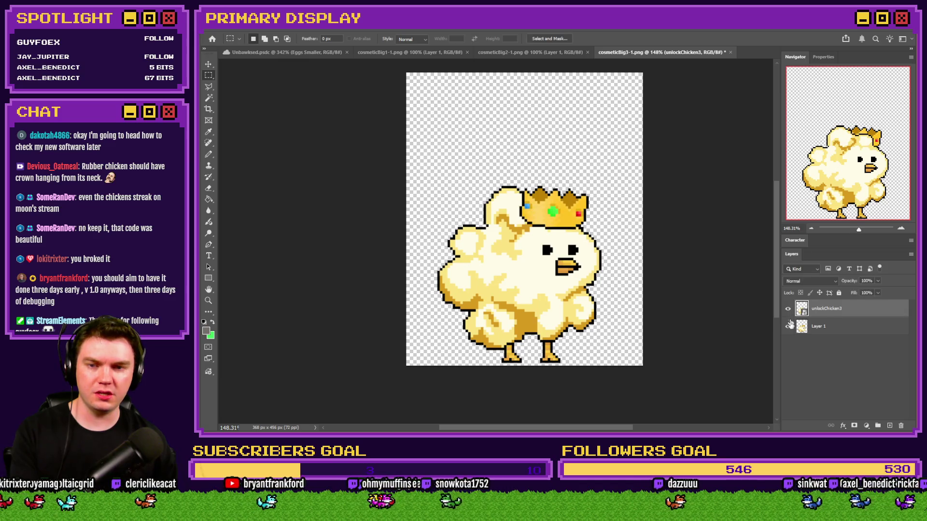
click(788, 326)
click(788, 326)
click(830, 326)
key(Delete)
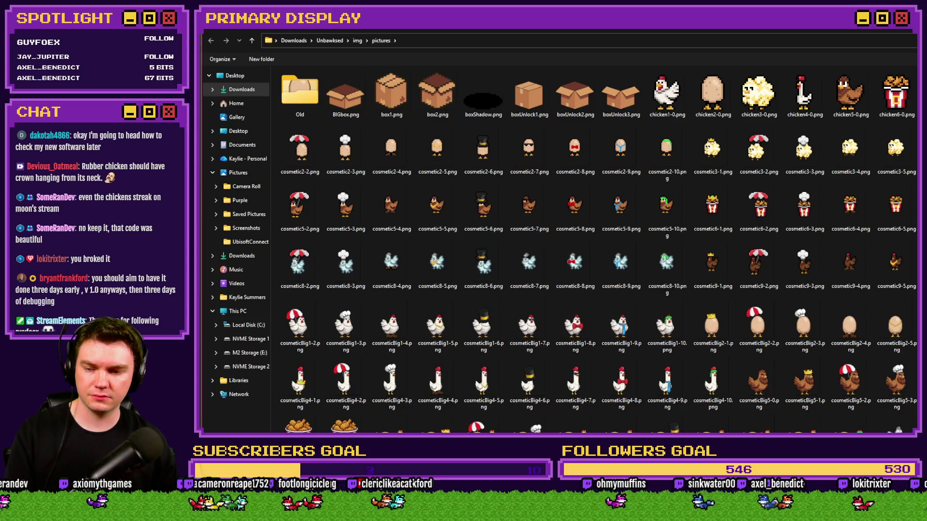
Save the plain popcorn chicken and close cosmeticBig3-1, declining to save the original
key(Escape)
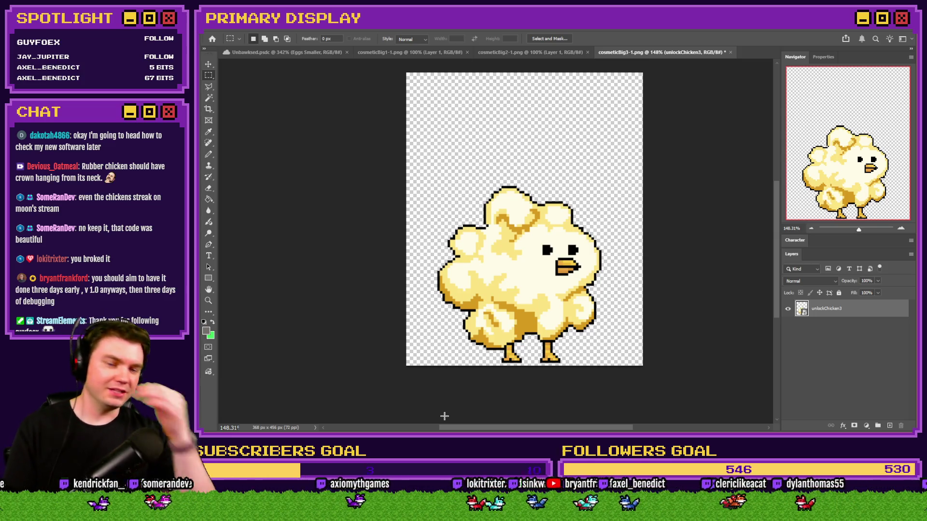
click(731, 53)
key(n)
Preview cosmeticBig4-1.png from the pictures folder
key(alt+Tab)
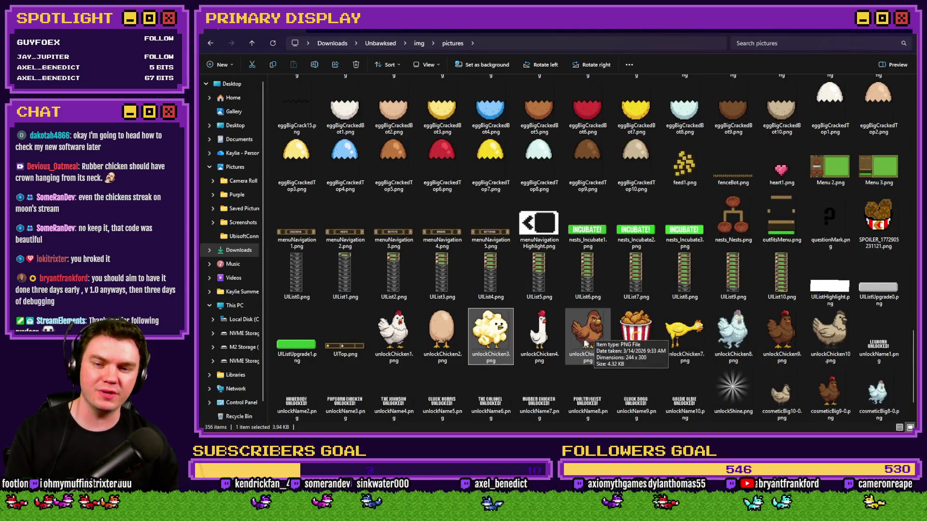
scroll(586, 343, down, 5)
double_click(600, 225)
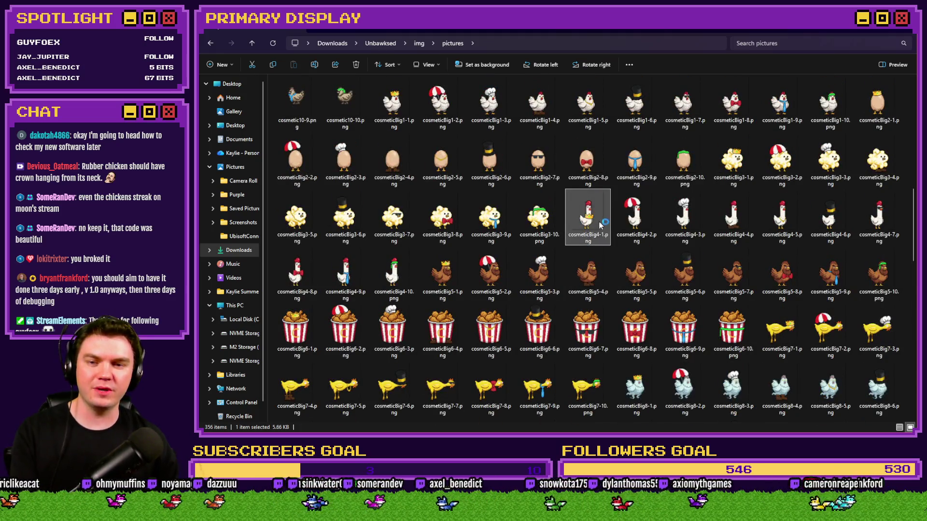
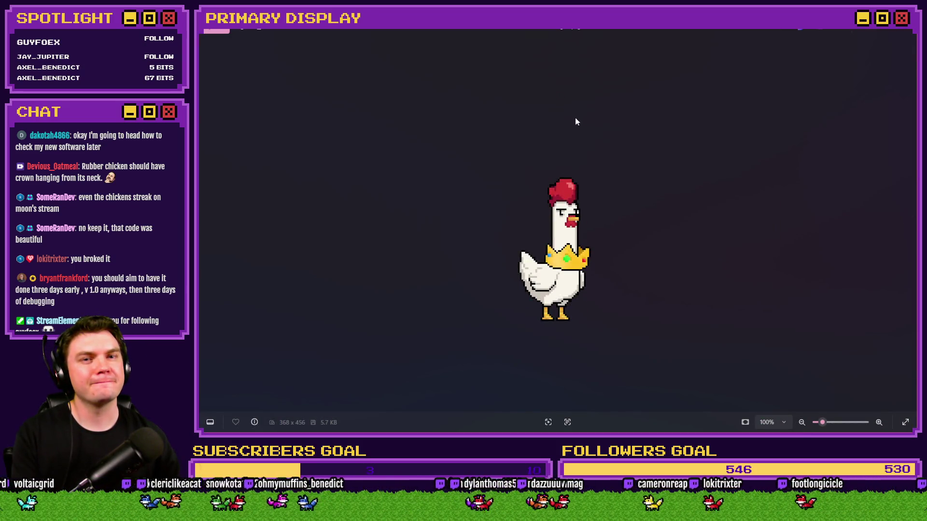
Close the crowned chicken preview, then preview and close the cosmeticBig7-1 sprite
click(902, 31)
click(766, 344)
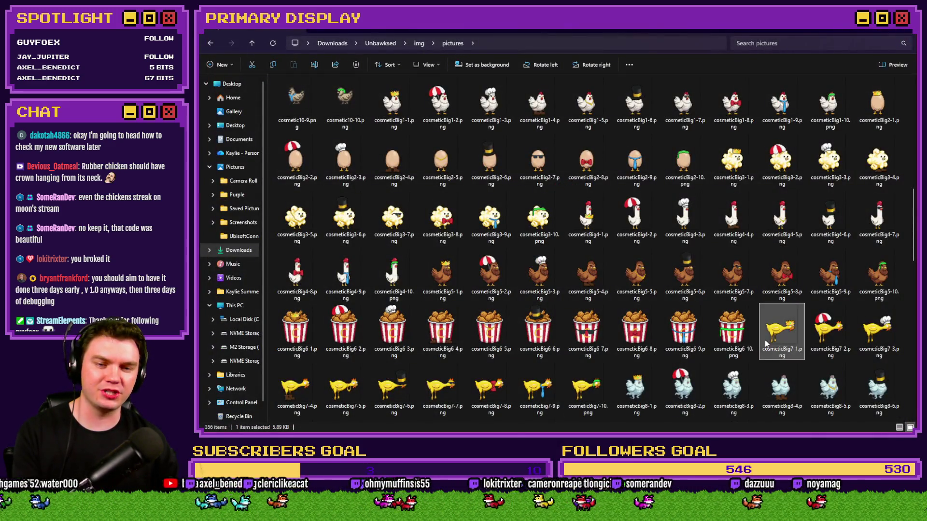
double_click(766, 343)
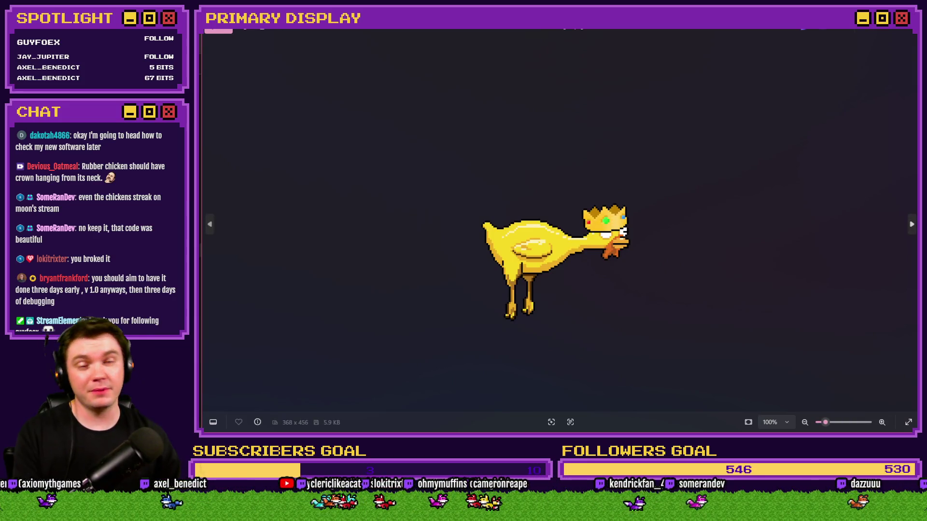
click(907, 31)
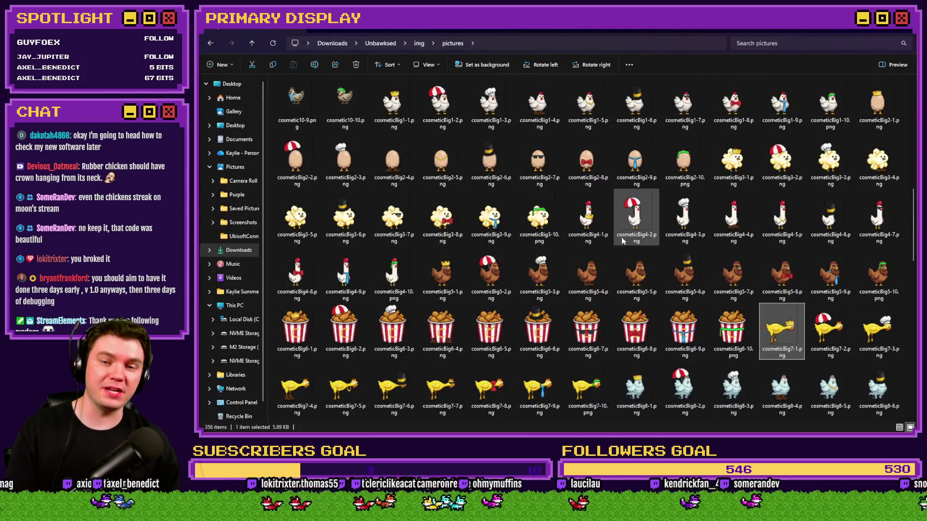
Back in the pictures folder, scroll down and select unlockChicken2.png
mouse_move(620, 238)
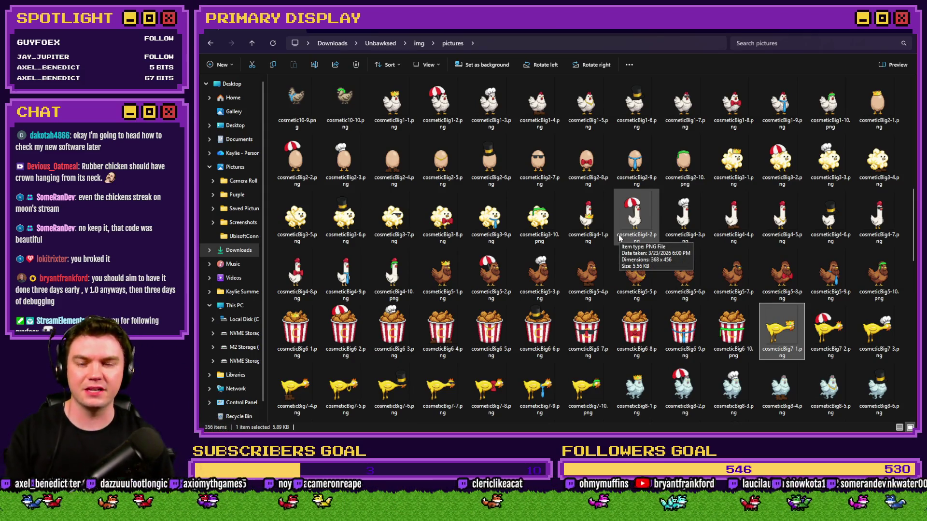
key(alt+Tab)
key(alt+Tab)
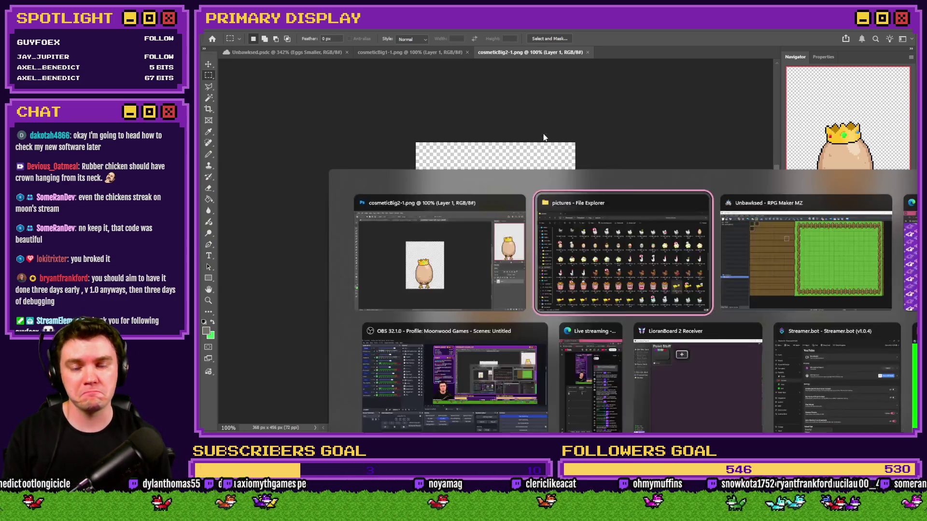
scroll(602, 286, down, 3)
scroll(601, 287, down, 10)
click(442, 279)
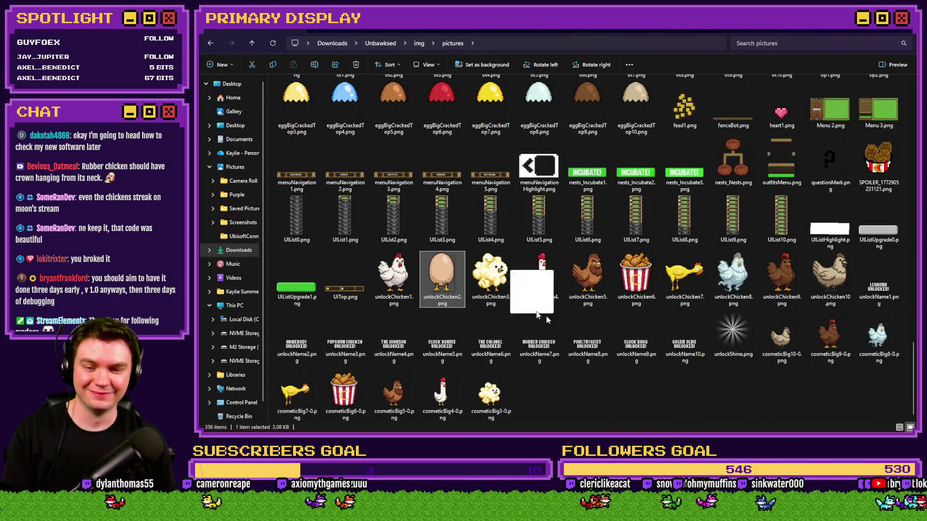
Place the unlockChicken2 egg sprite on the cosmeticBig2-1 canvas, shifted 22 px down
mouse_move(442, 279)
mouse_down()
mouse_move(659, 124)
mouse_move(627, 49)
mouse_move(500, 249)
mouse_up()
key(alt+Tab)
scroll(625, 195, up, 5)
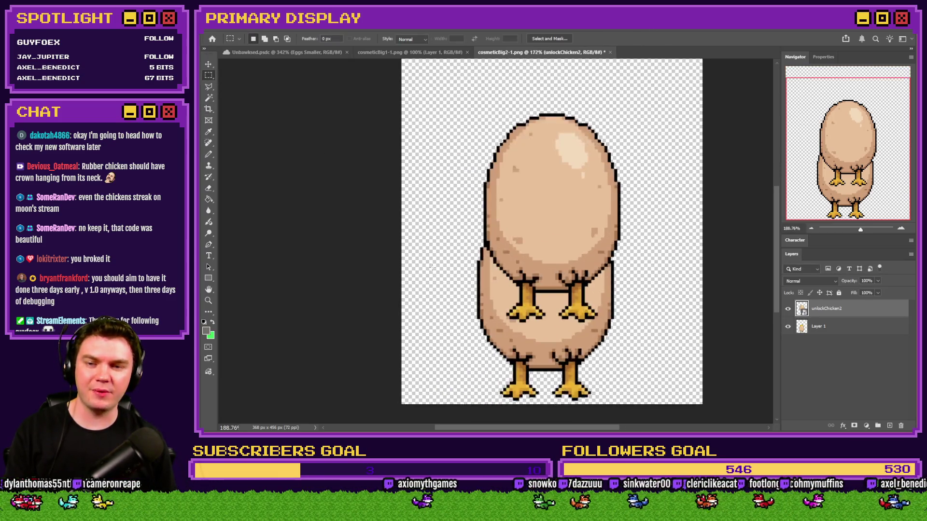
mouse_move(626, 195)
mouse_down()
mouse_move(608, 305)
mouse_move(610, 277)
mouse_up()
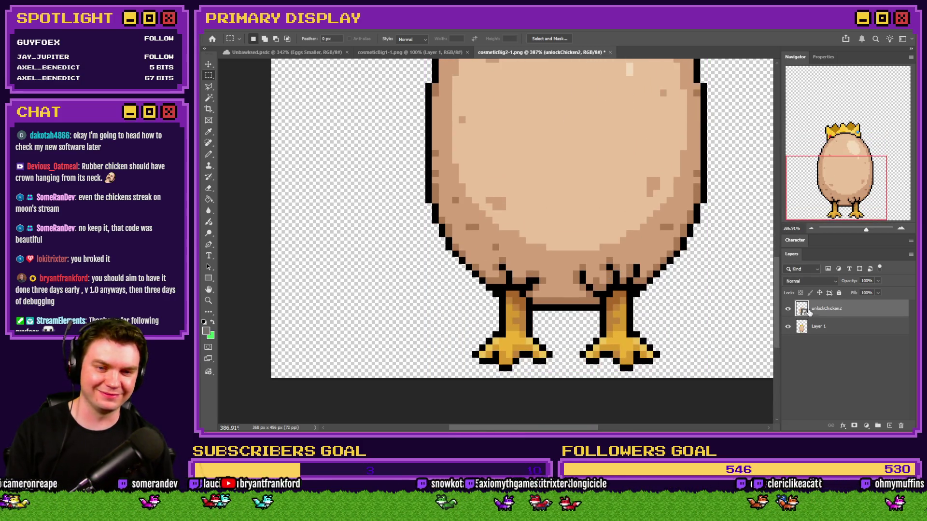
key(ctrl+0)
Delete the crowned chicken layer and save and close the plain egg chicken as cosmeticBig2-0
click(787, 330)
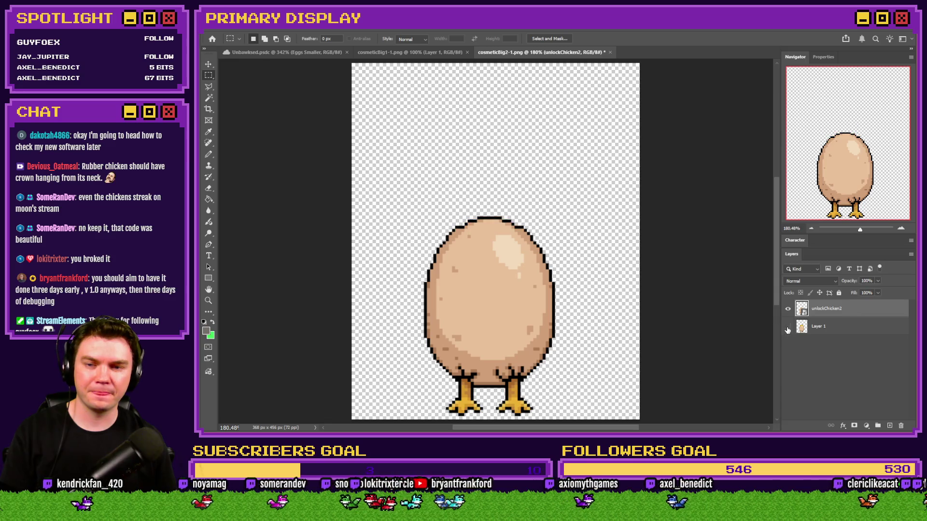
click(787, 330)
click(819, 329)
key(Delete)
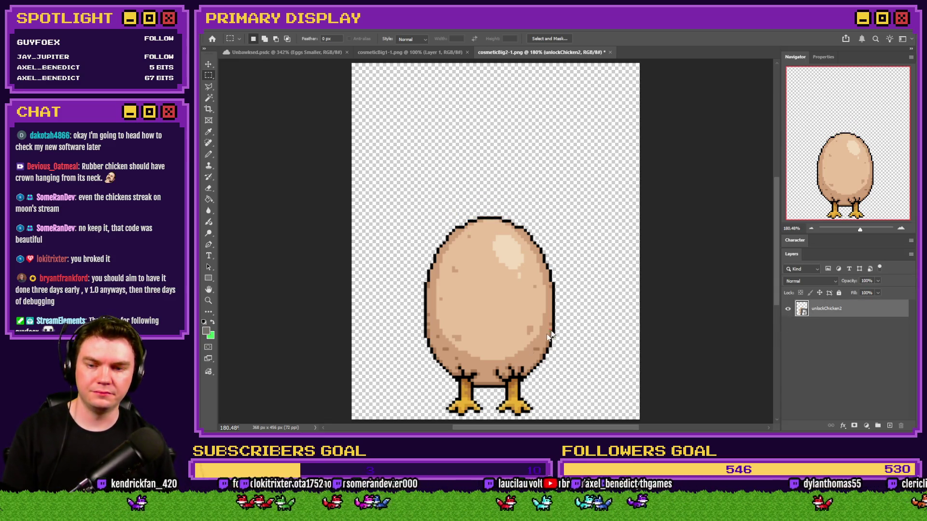
key(alt+Tab)
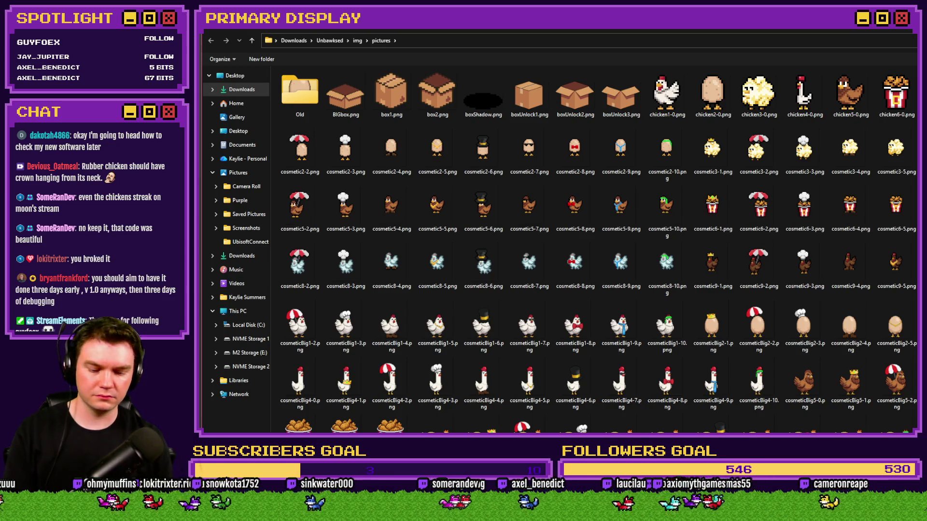
key(alt+Tab)
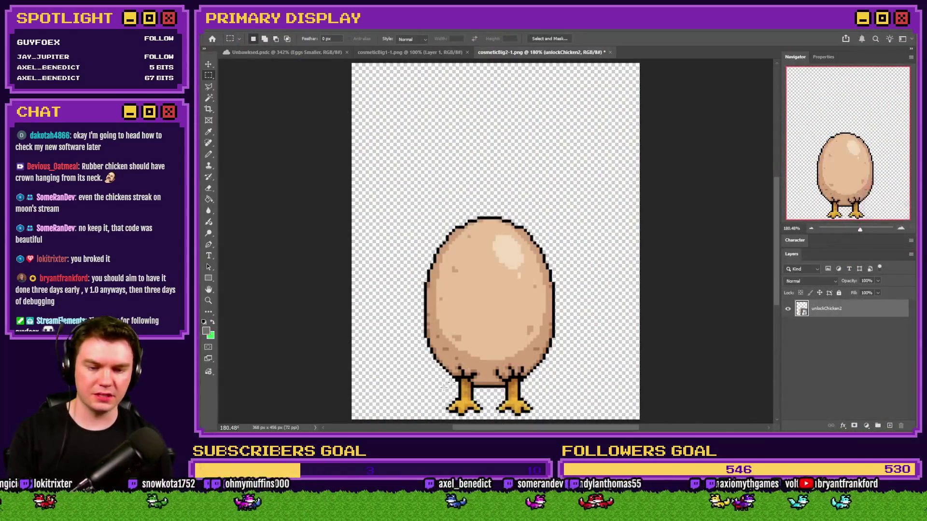
click(611, 52)
click(568, 238)
Place the unlockChicken1 white chicken sprite onto the crowned chicken document
key(alt+Tab)
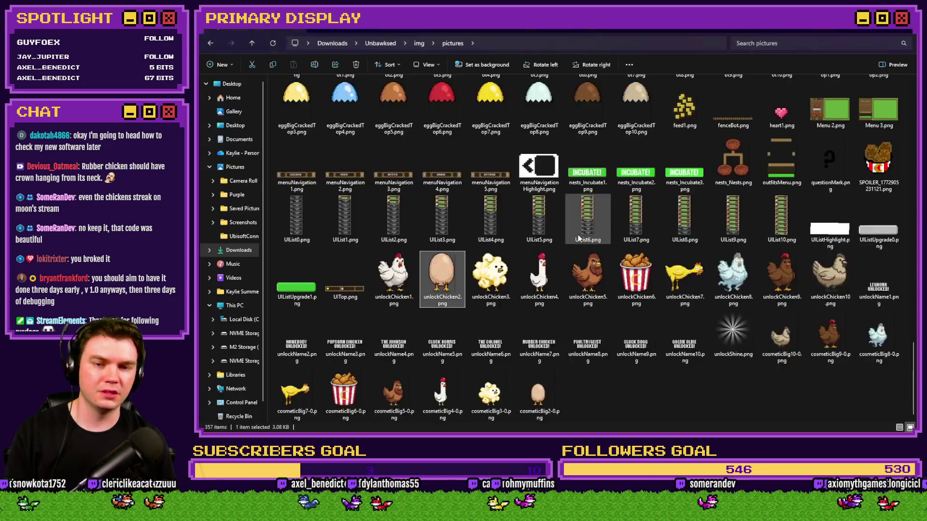
click(392, 279)
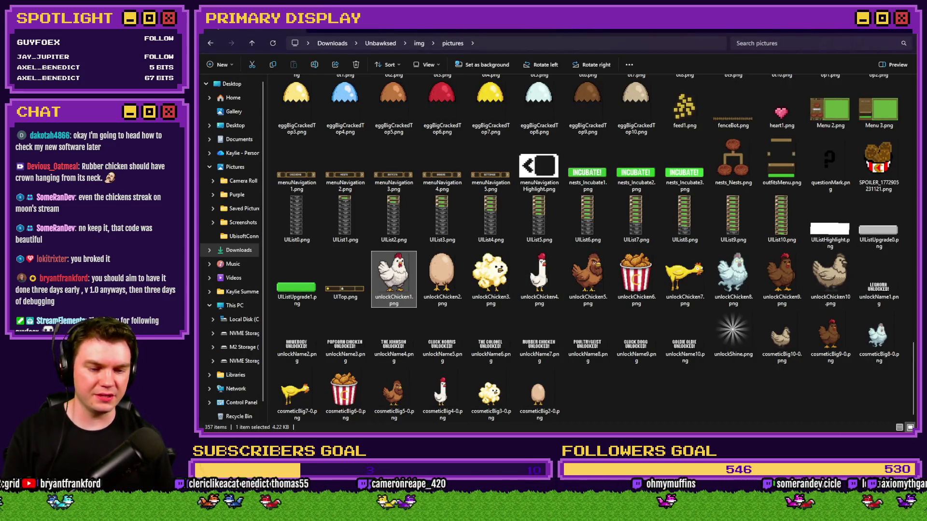
mouse_move(392, 280)
mouse_down()
mouse_move(435, 251)
mouse_move(574, 225)
mouse_move(521, 261)
mouse_up()
key(alt+Tab)
click(209, 75)
scroll(552, 176, up, 5)
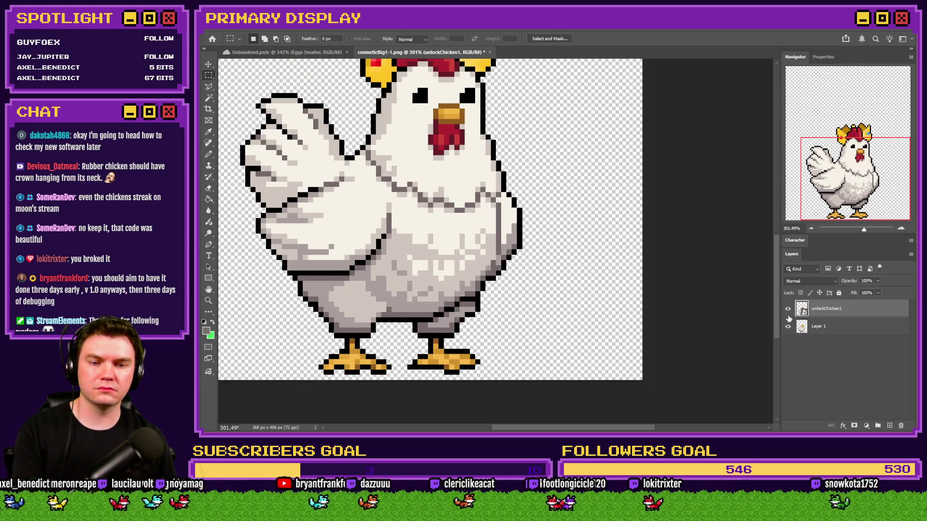
Delete the crowned chicken layer and save the crownless white chicken with Save As
click(788, 315)
click(787, 315)
click(815, 329)
key(Delete)
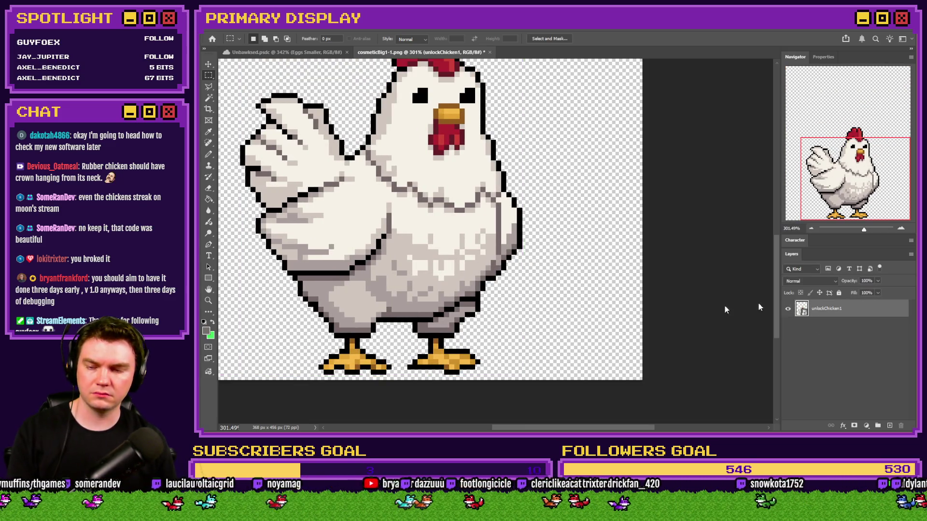
key(ctrl+shift+s)
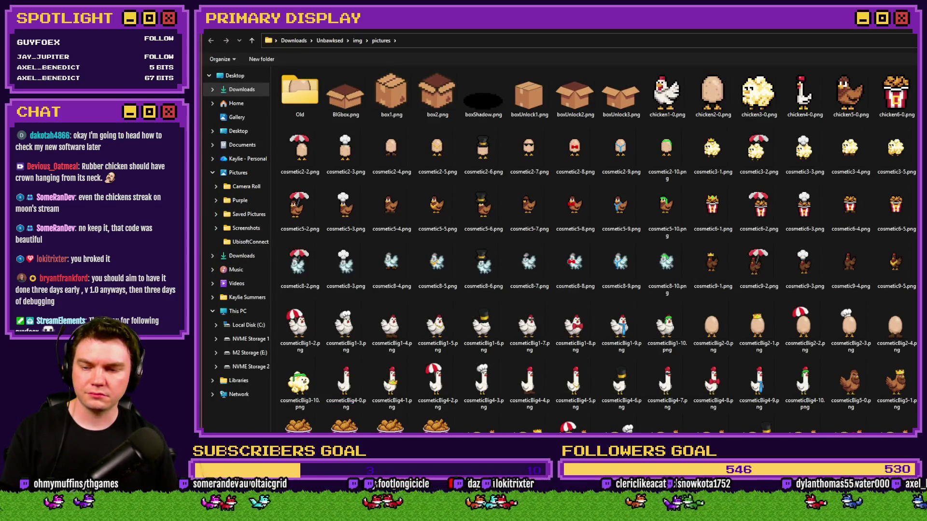
key(Return)
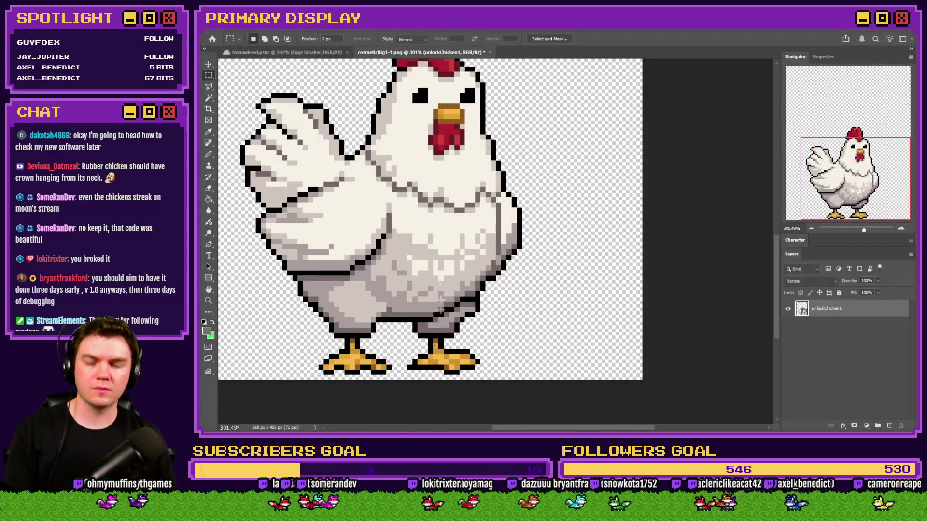
key(alt+Tab)
Open Event Commands on the empty row below the Back Button's 'Control Variables #0205 = 10' line
scroll(654, 265, down, 2)
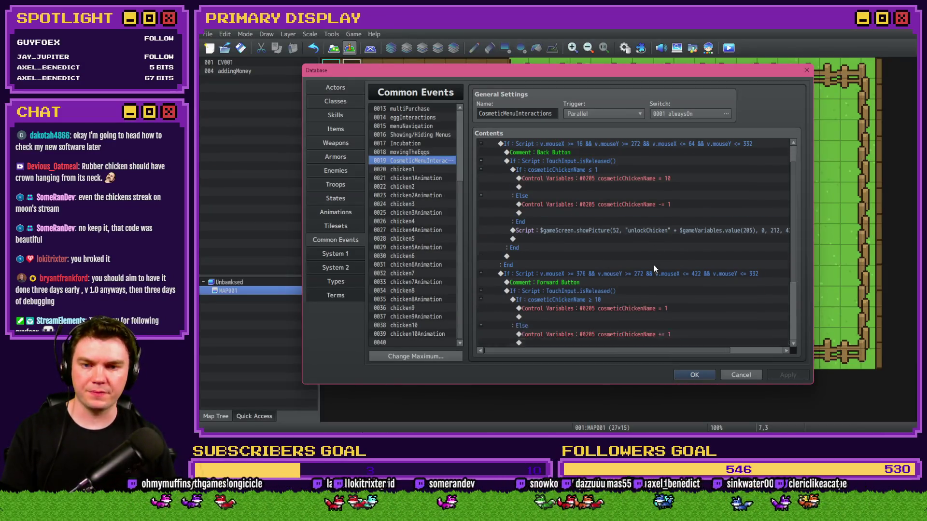
click(647, 204)
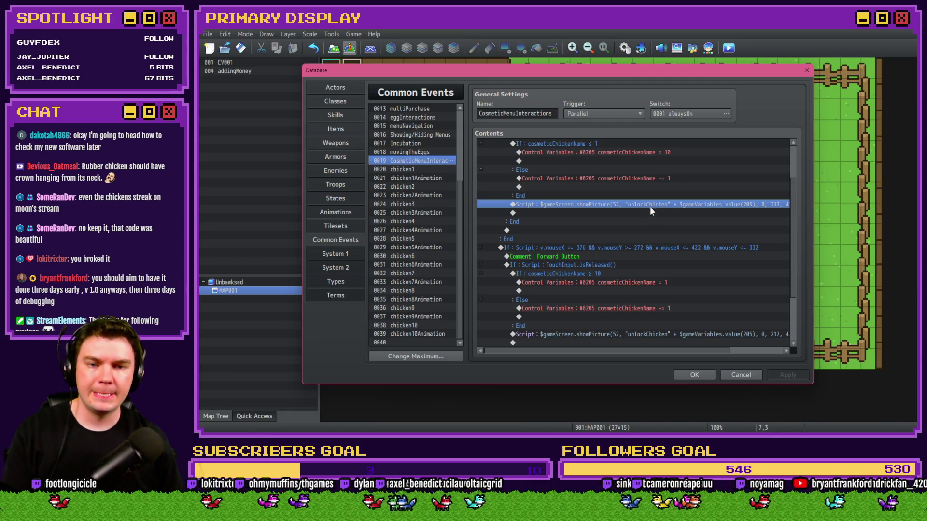
scroll(644, 241, down, 4)
scroll(645, 240, up, 3)
scroll(645, 241, up, 3)
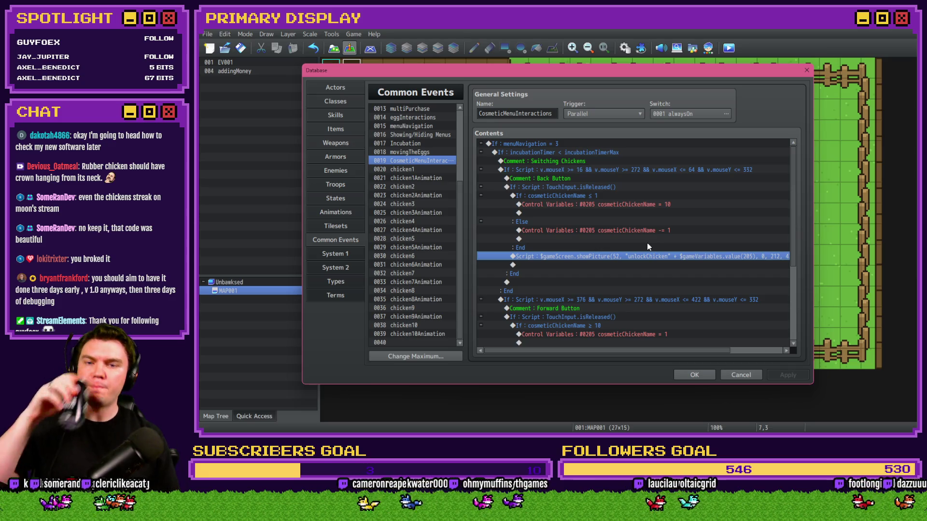
scroll(647, 248, down, 2)
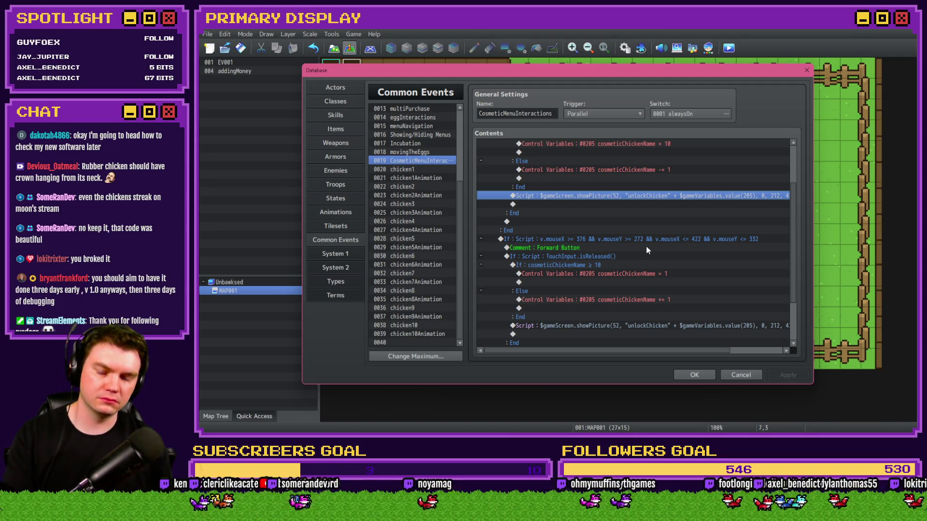
scroll(647, 249, up, 2)
click(623, 189)
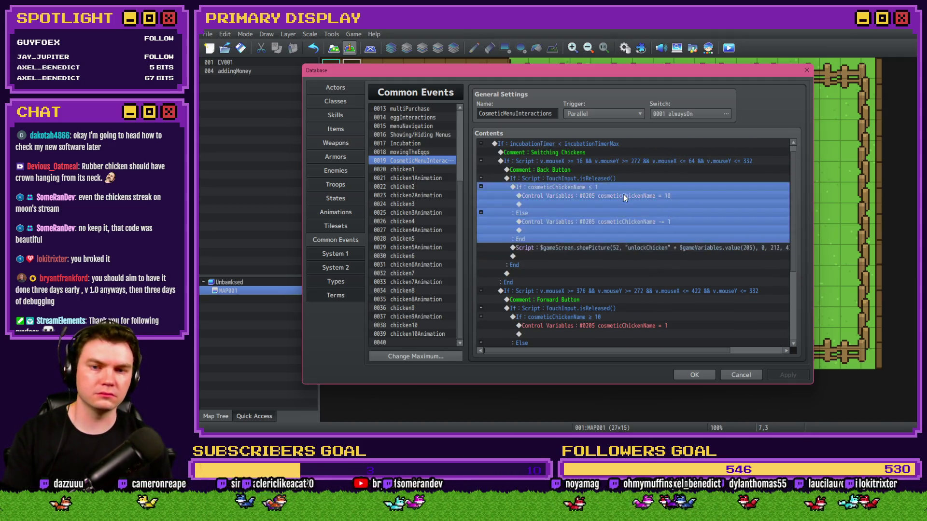
click(624, 196)
click(626, 204)
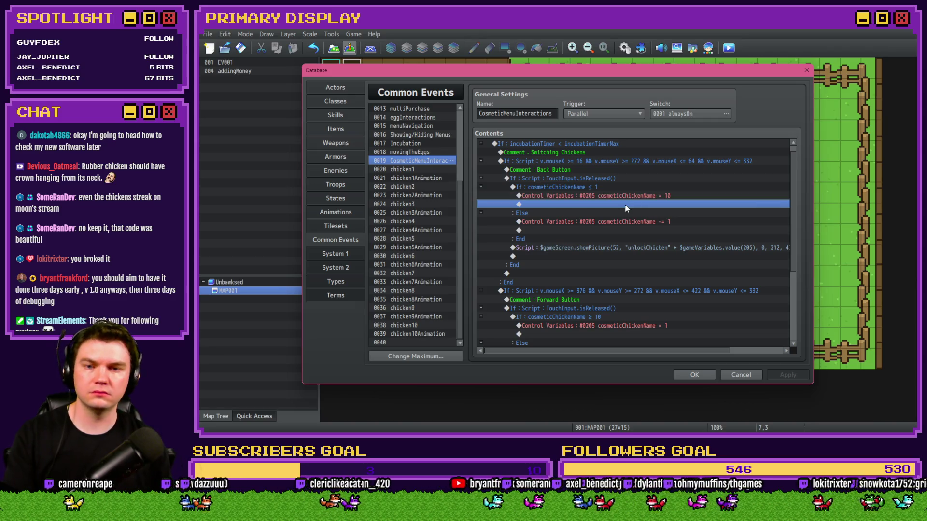
key(Return)
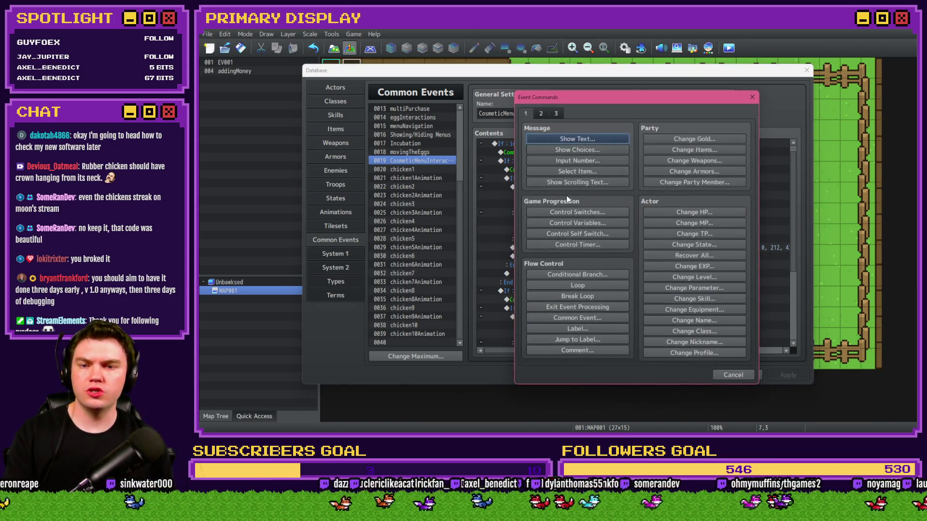
Start a Control Variables command and browse the Variable Selector to the free 0321–0340 range
click(588, 222)
click(634, 180)
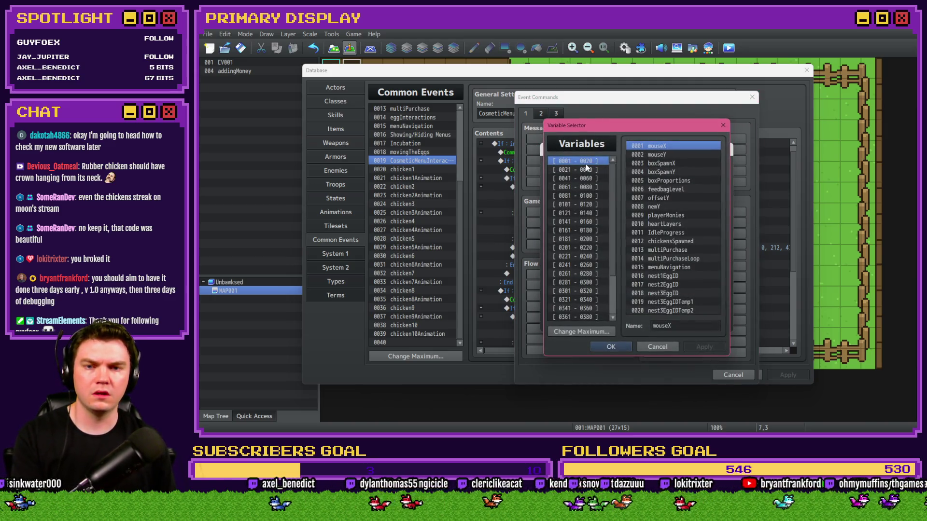
click(582, 284)
key(Down)
key(Down)
key(Down)
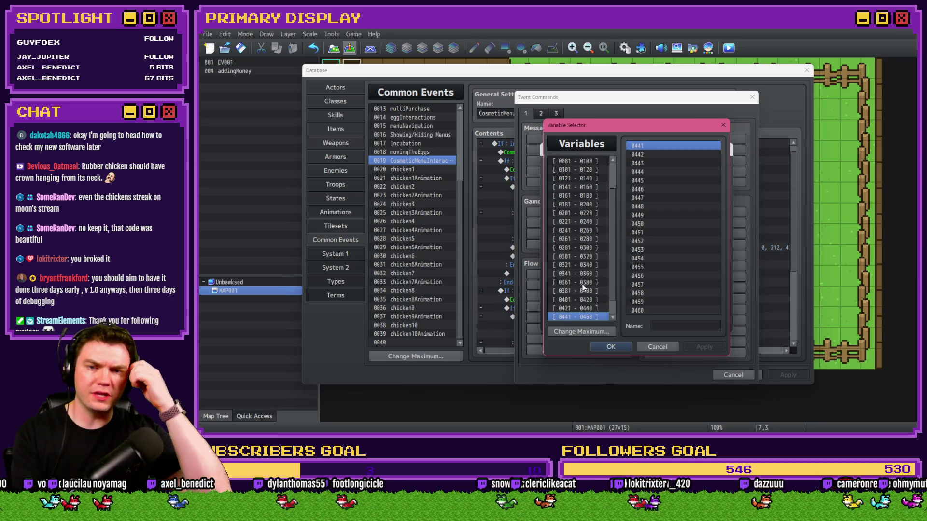
key(Up)
key(Up)
key(Up)
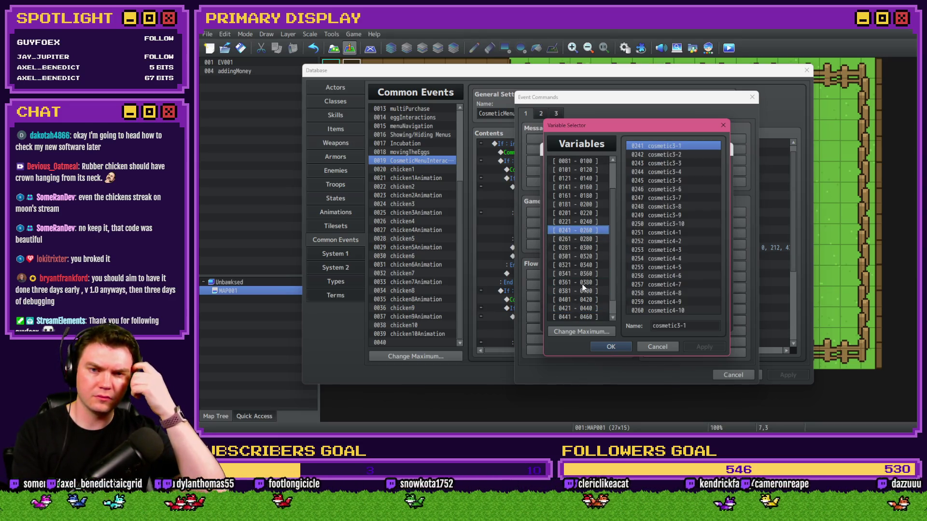
key(Up)
key(Down)
key(Down)
key(Up)
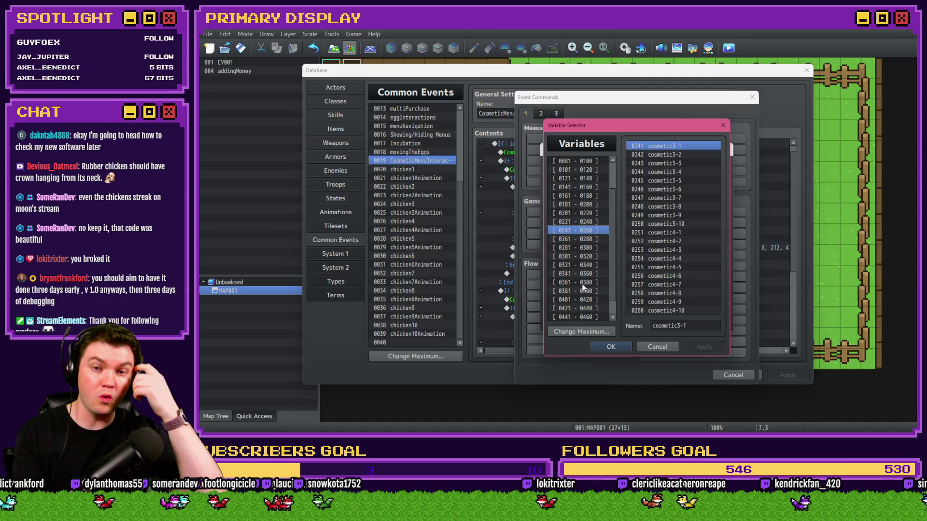
key(Up)
key(Up)
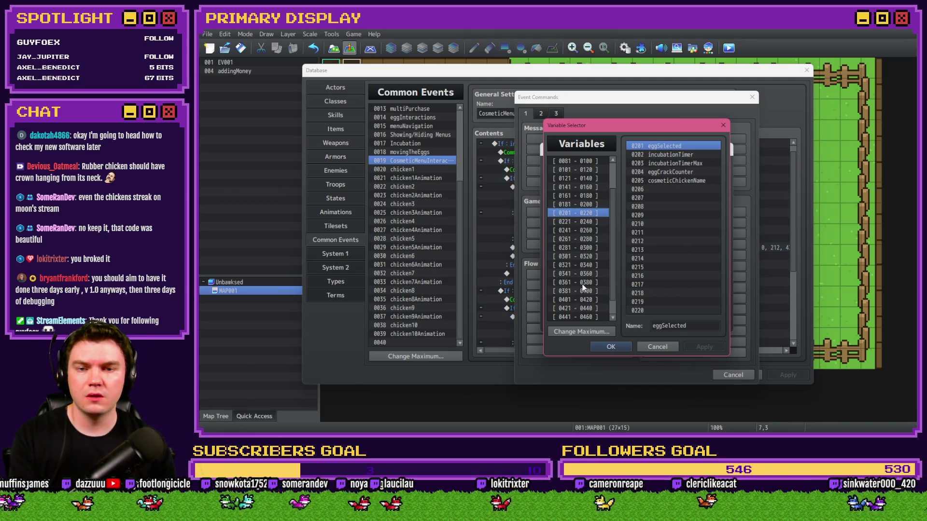
key(Up)
key(Up)
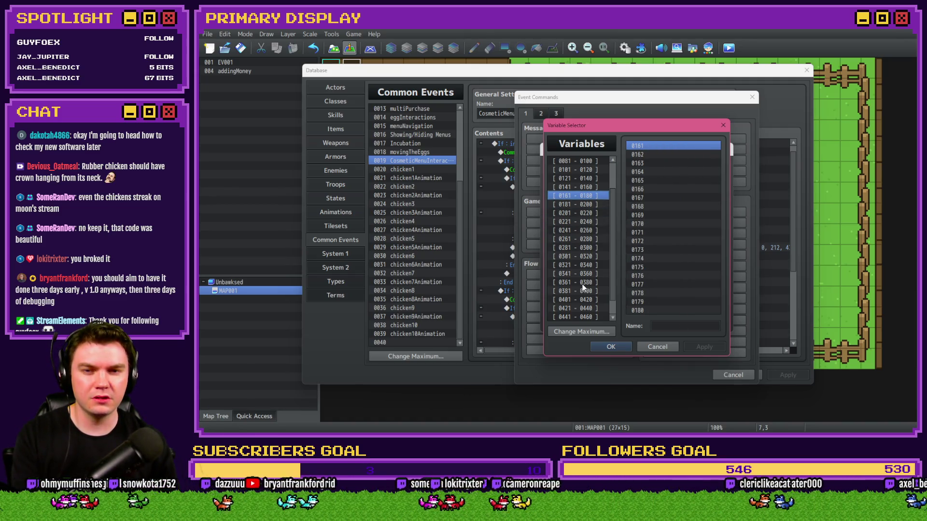
key(Up)
key(Up)
key(Up)
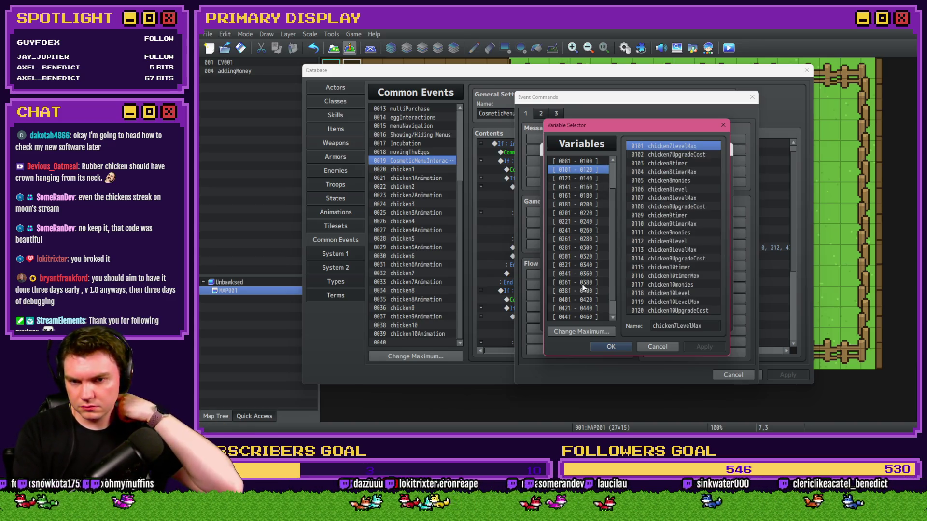
key(Up)
key(Up)
key(Up)
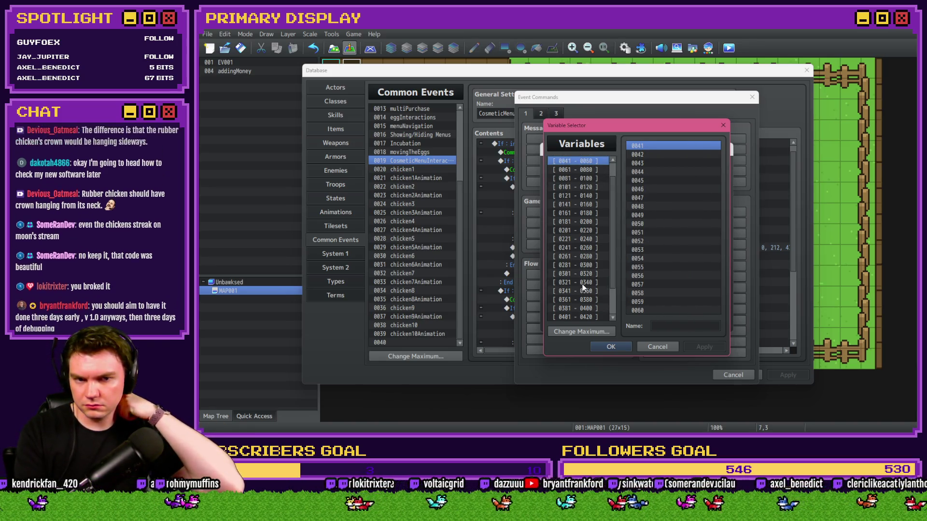
key(Up)
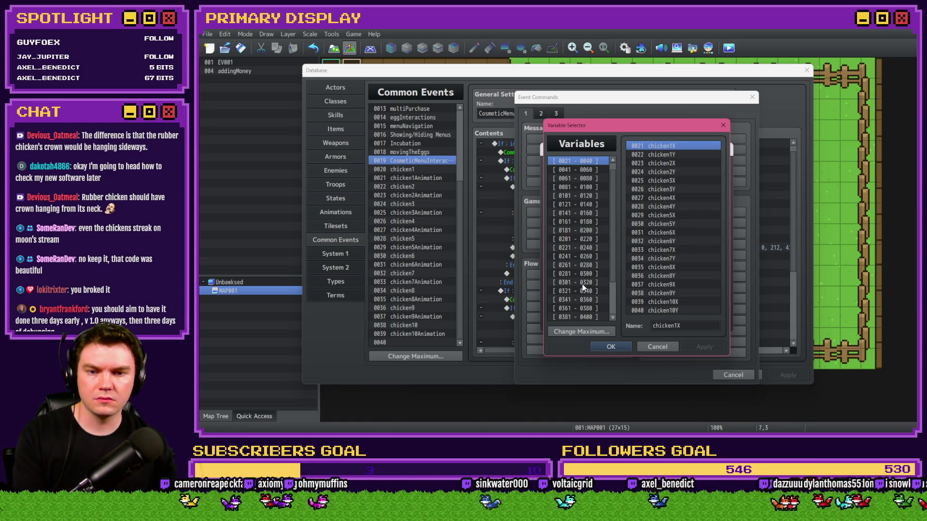
key(Up)
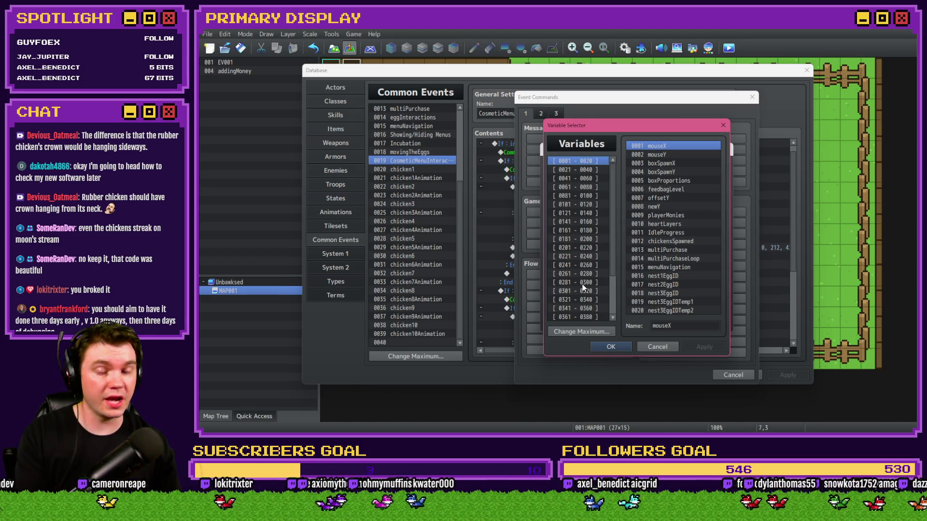
key(Down)
key(Down)
key(Down)
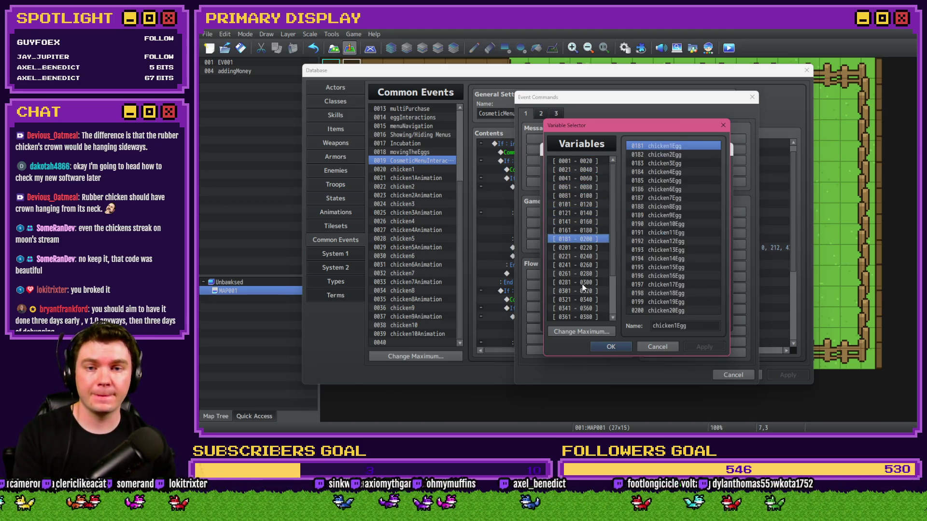
key(Down)
key(Down)
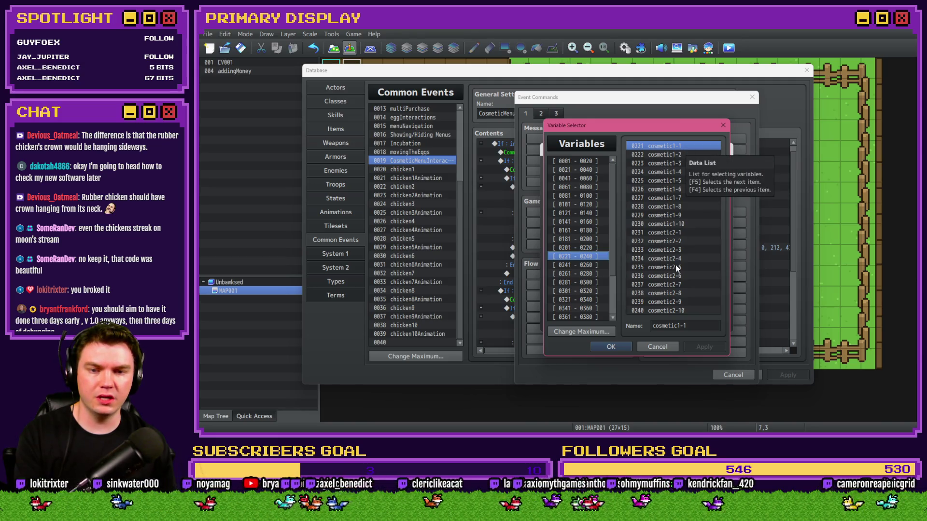
key(Down)
key(Down)
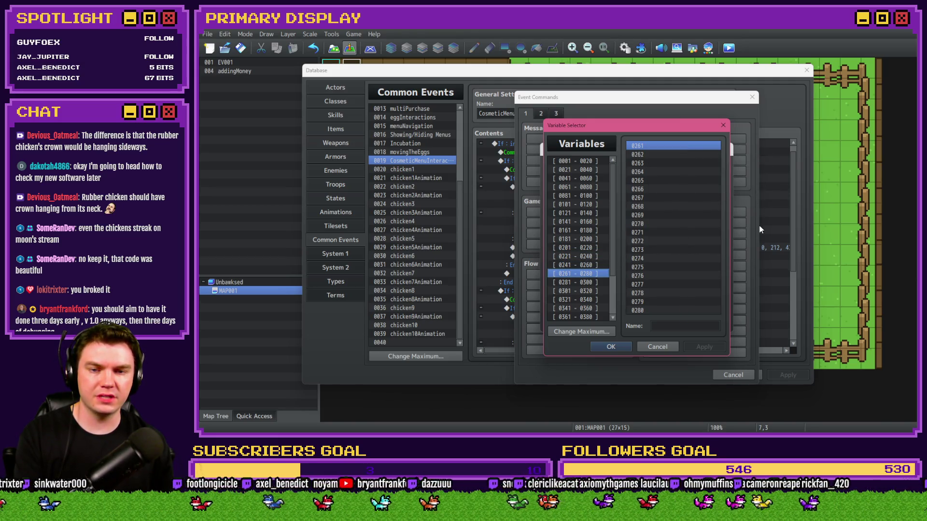
key(Down)
key(Down)
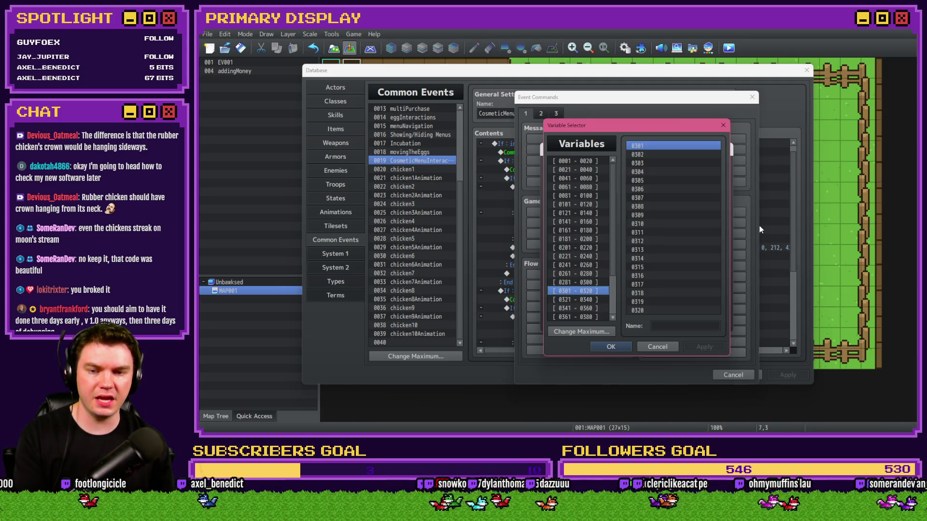
key(Down)
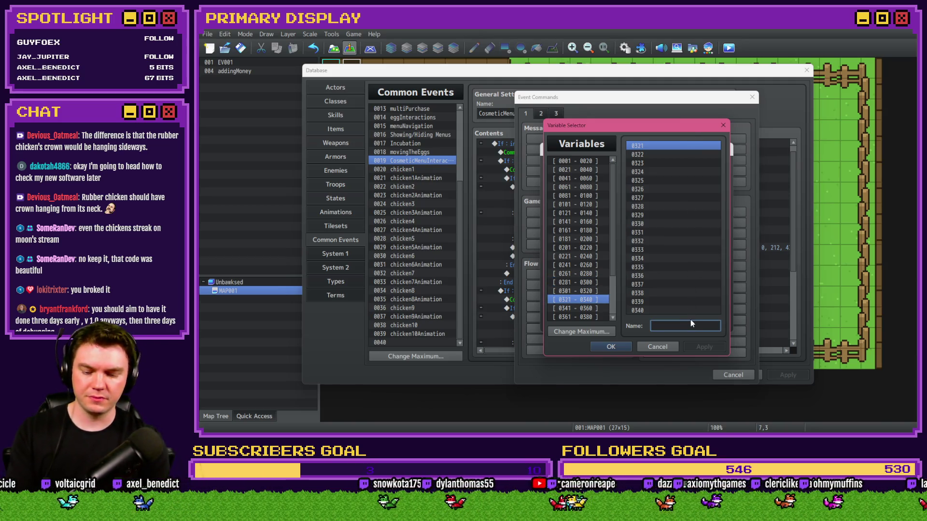
Name variable 0321 chicken1CosmeticEquip and paste that name into variables 0322–0330
text(chie)
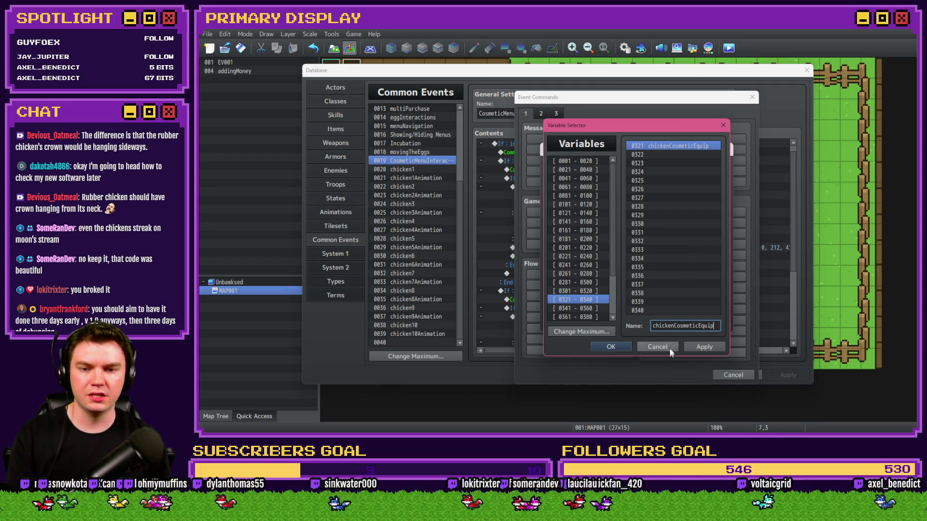
click(676, 155)
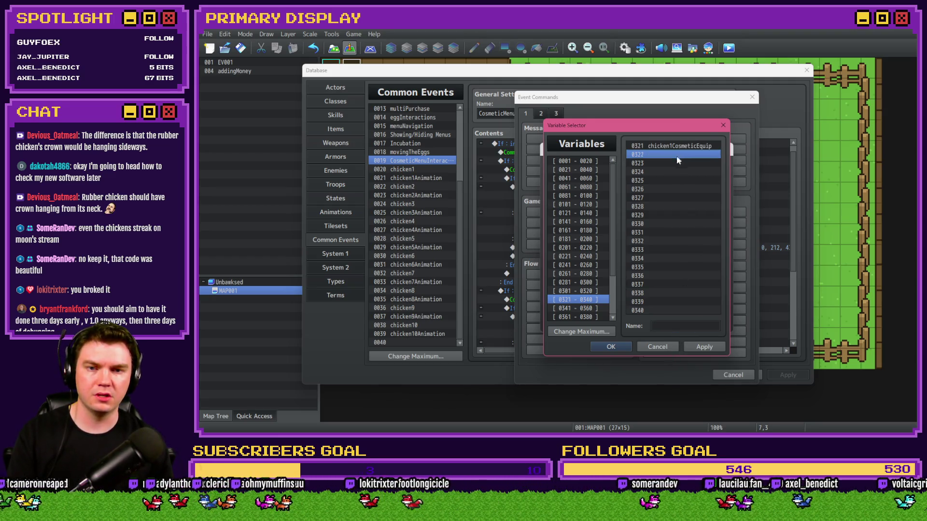
text(chicken1CosmeticEquip)
click(670, 163)
text(chicken1CosmeticEquip)
key(Down)
key(ctrl+v)
key(Down)
key(ctrl+v)
key(Down)
key(ctrl+v)
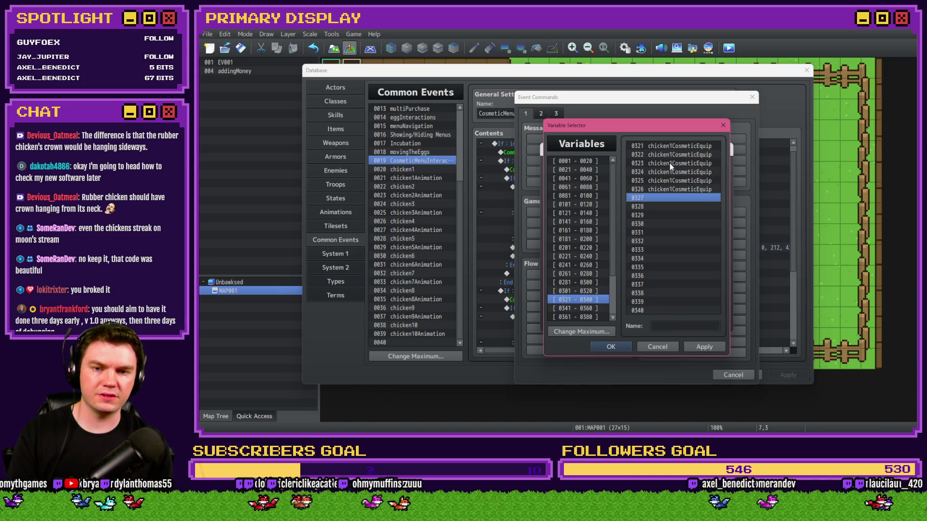
key(Down)
key(ctrl+v)
key(Down)
text(chicken1CosmeticEquip)
key(Down)
text(chicken1CosmeticEquip)
key(Down)
text(chicken1CosmeticEquip)
Change the chicken number in the pasted names of variables 0322–0326
click(672, 159)
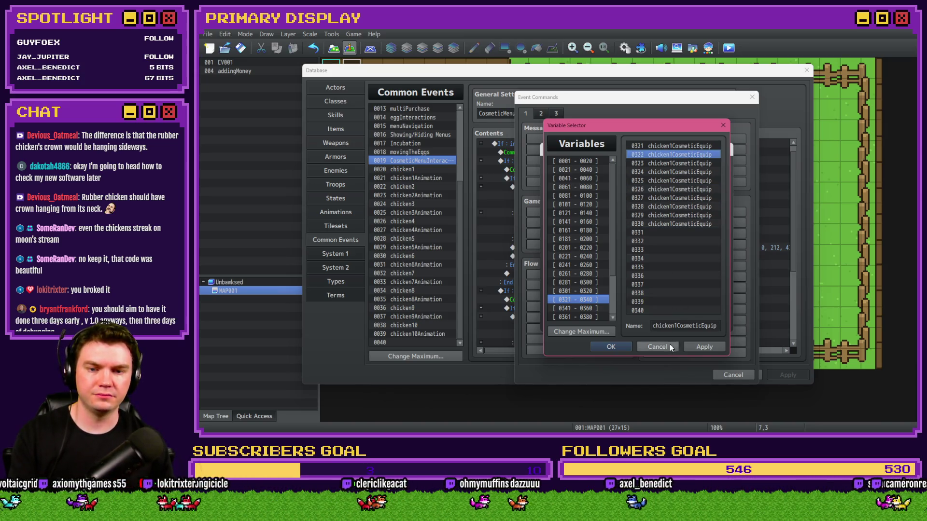
double_click(676, 325)
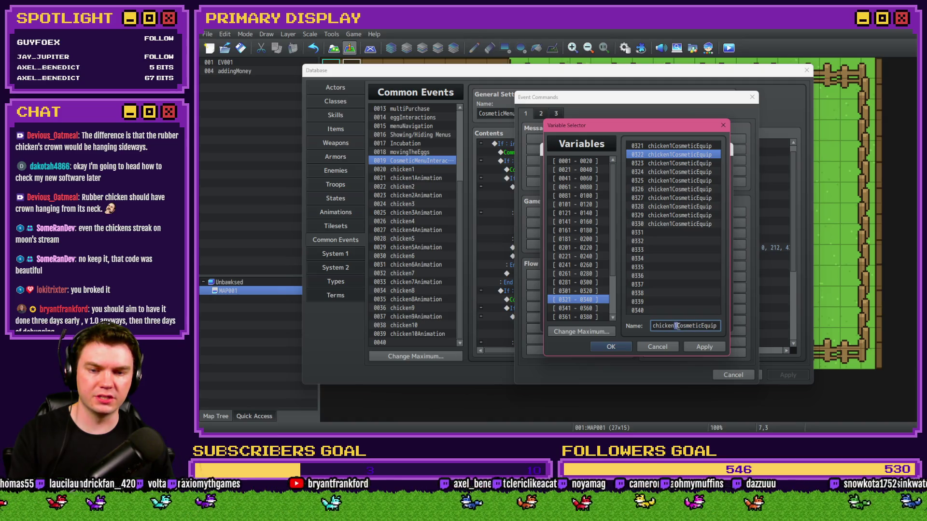
text(2)
click(668, 171)
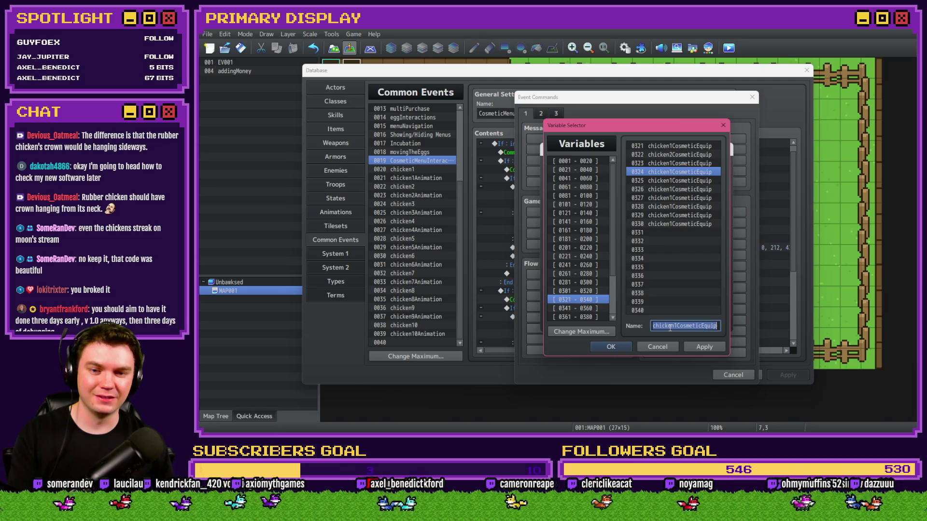
key(BackSpace)
text(4)
click(676, 163)
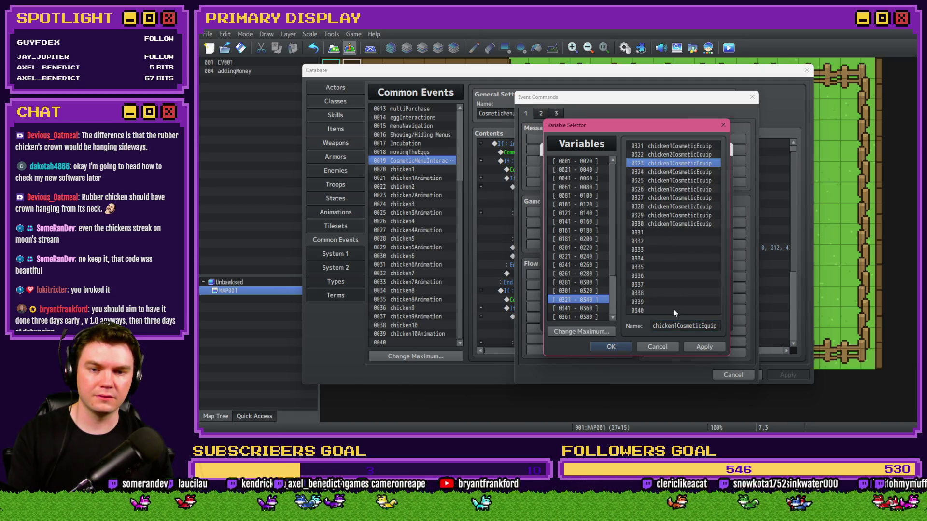
double_click(674, 325)
click(675, 325)
key(BackSpace)
text(3)
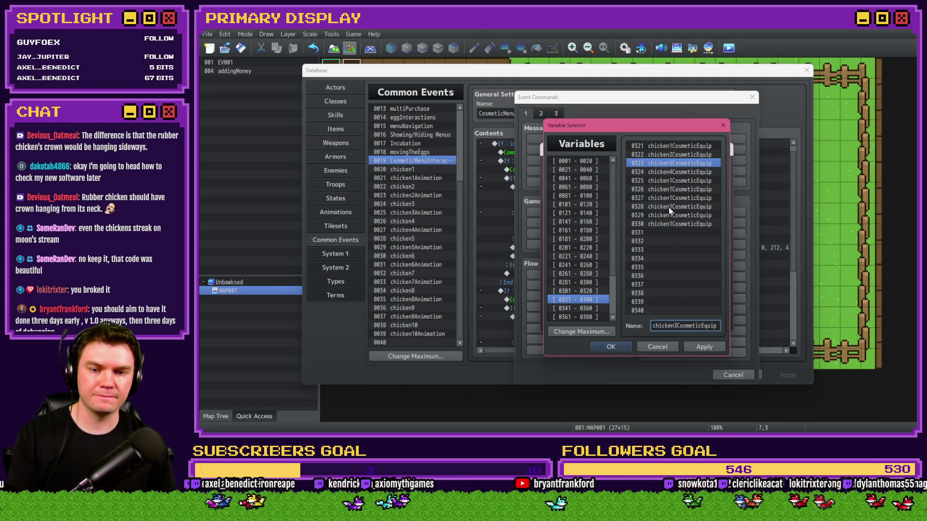
click(668, 181)
double_click(665, 325)
click(675, 326)
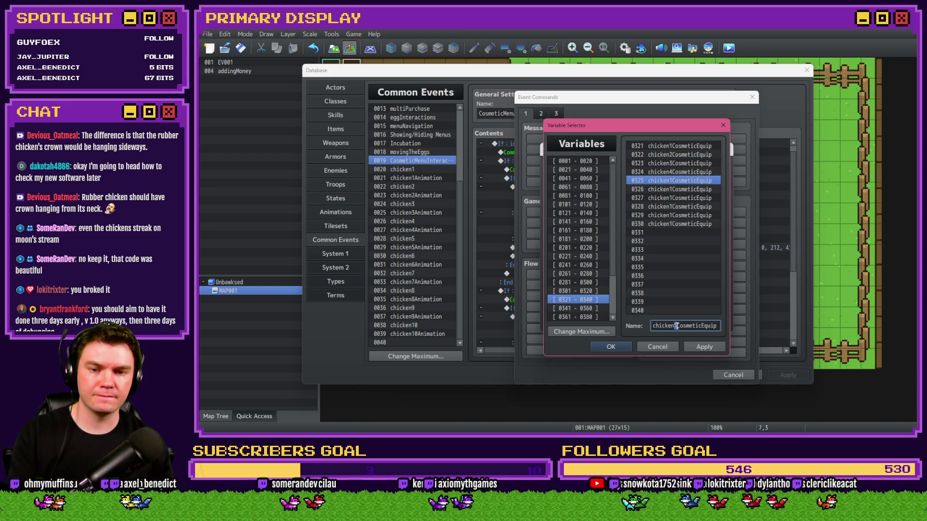
key(BackSpace)
text(5)
click(661, 188)
double_click(669, 326)
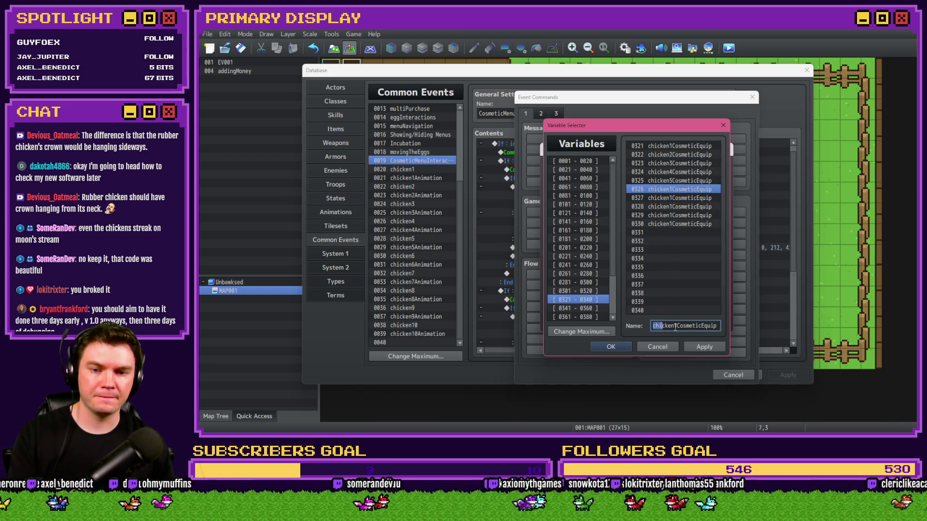
click(676, 325)
key(BackSpace)
text(6)
Rename variables 0327–0330 to chicken7–chicken10CosmeticEquip and confirm the variable choice
click(673, 198)
double_click(669, 326)
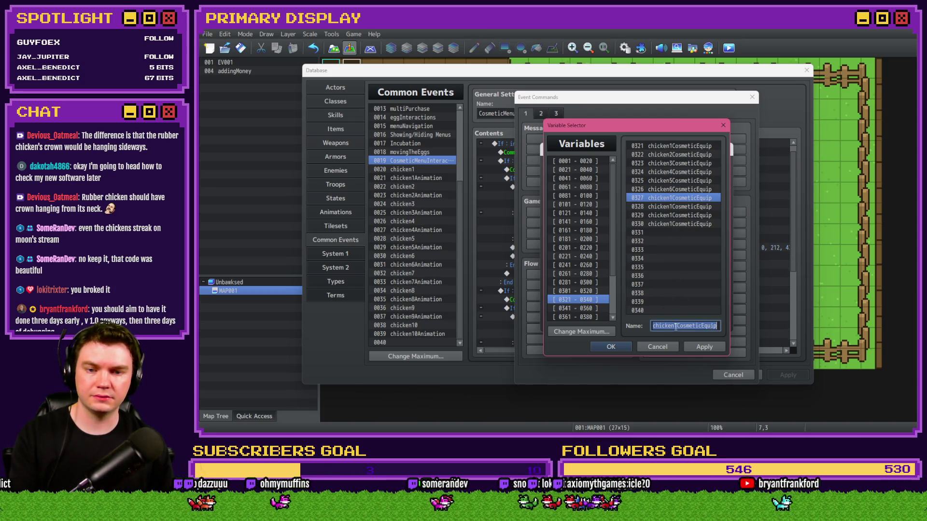
click(675, 325)
key(BackSpace)
text(7)
click(669, 207)
double_click(669, 326)
click(676, 325)
key(BackSpace)
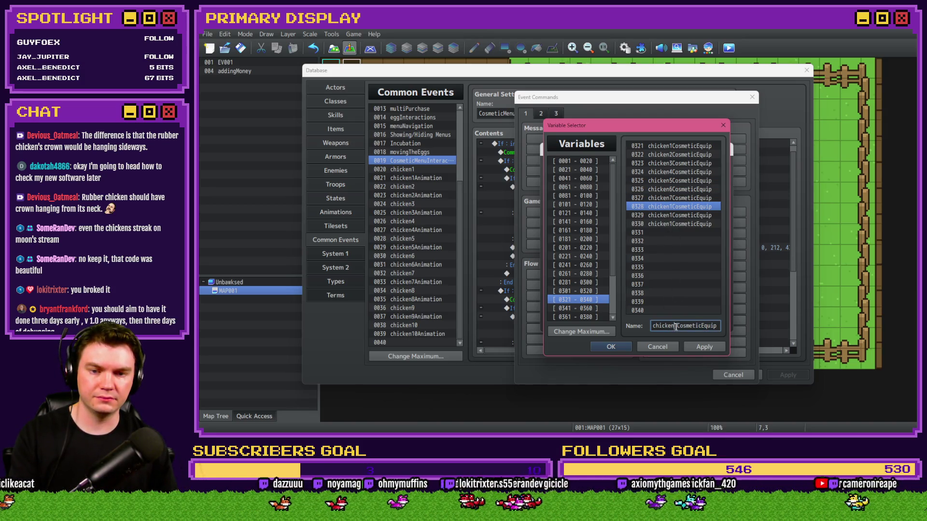
text(8)
click(671, 216)
double_click(669, 325)
click(675, 326)
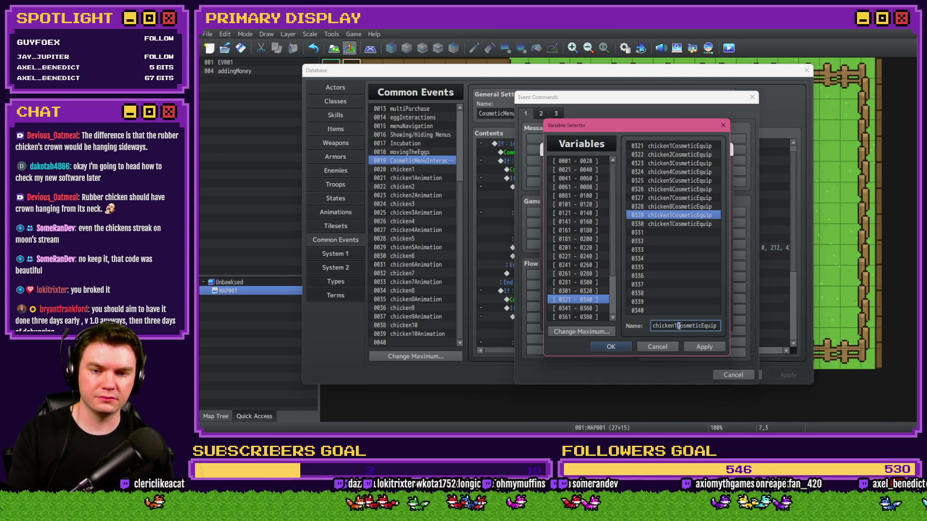
key(BackSpace)
text(9)
click(679, 224)
double_click(671, 325)
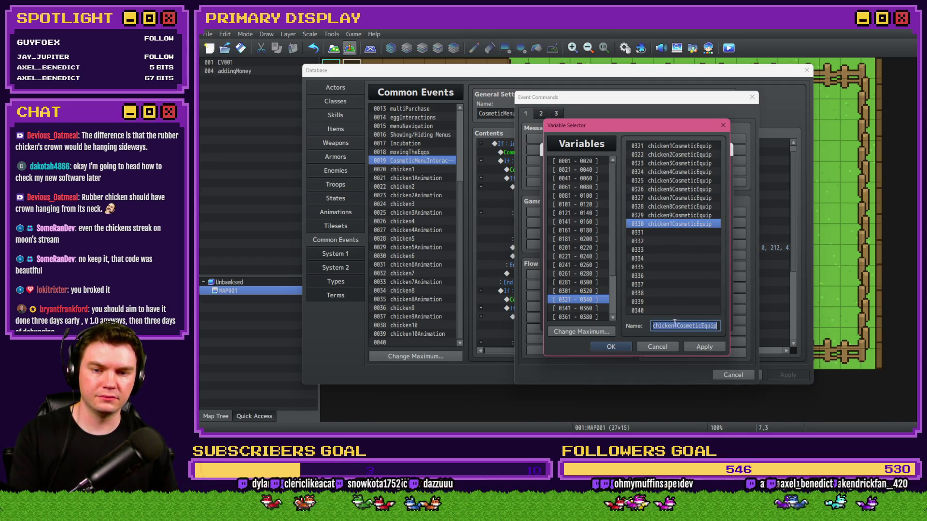
click(680, 325)
text(0)
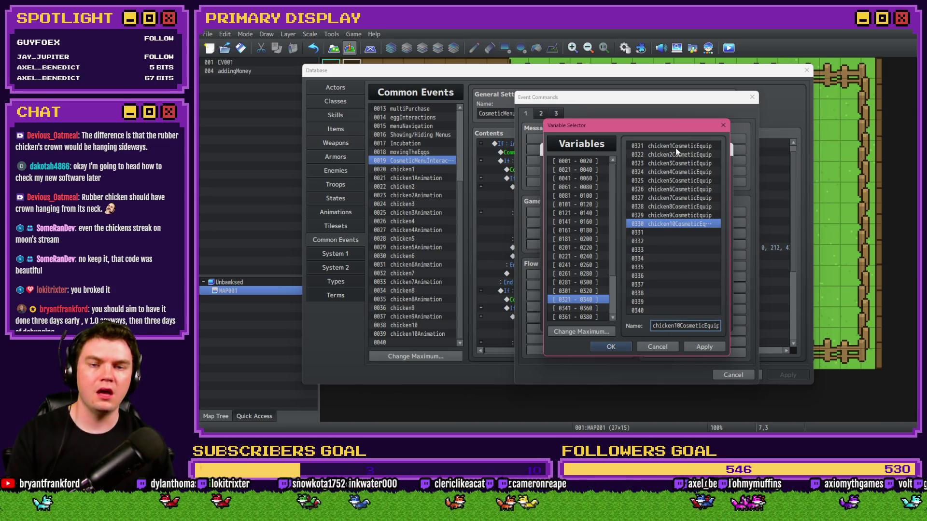
key(Return)
Insert the chicken1CosmeticEquip = 0 command, then delete it, leaving cosmeticChickenName = 10 selected
click(656, 321)
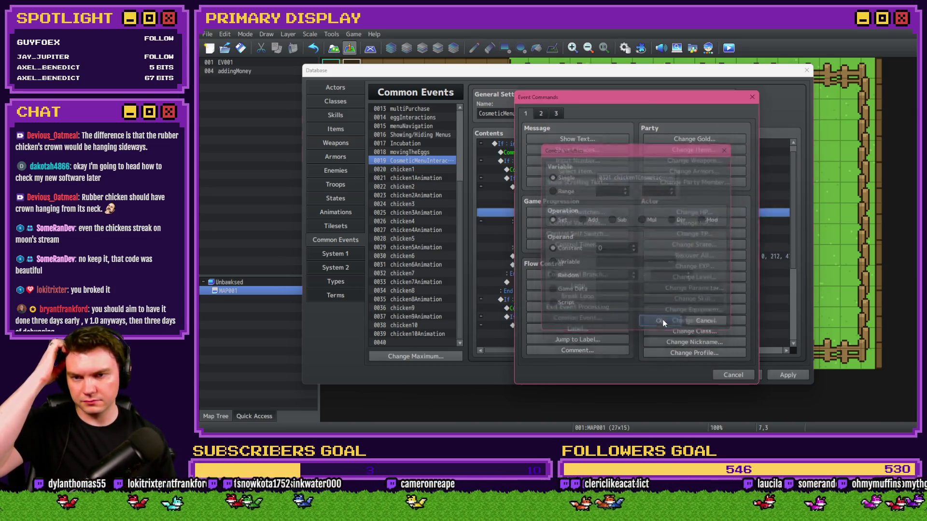
click(627, 205)
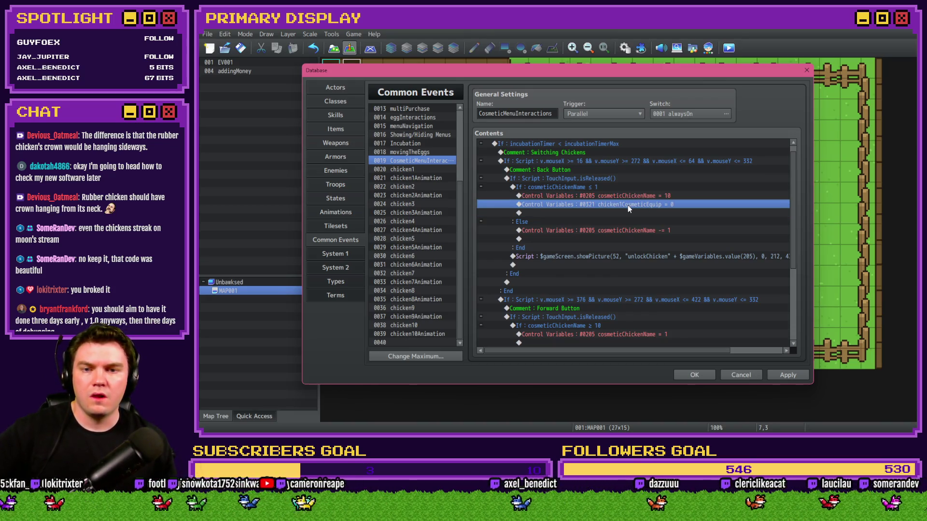
key(Delete)
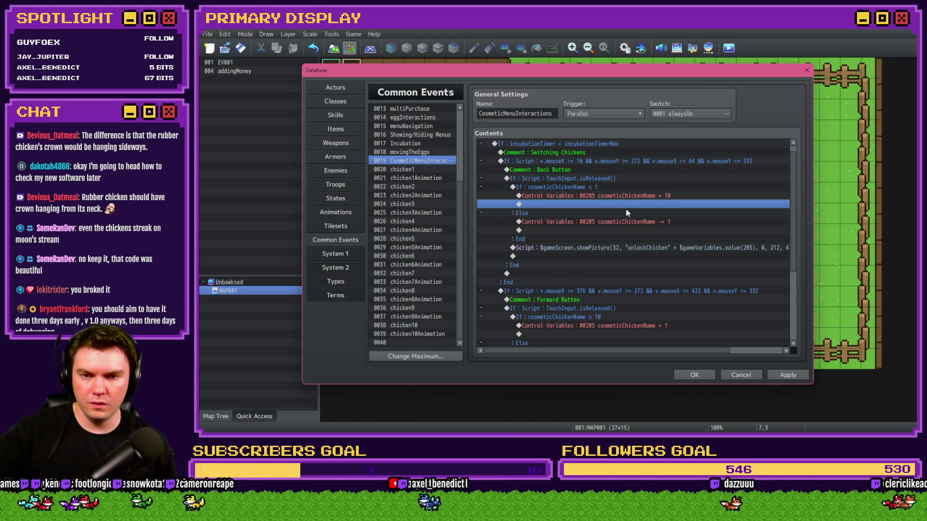
click(621, 196)
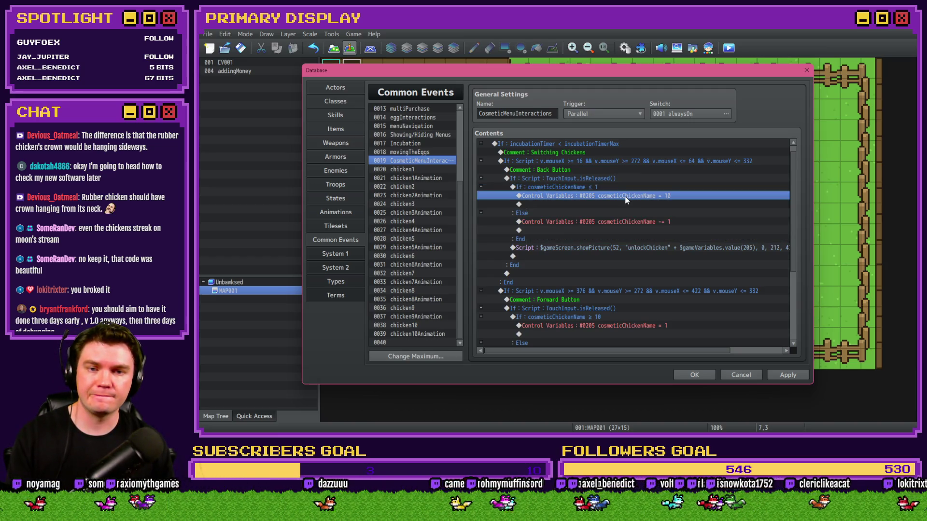
In the img\pictures folder, scroll up to the cosmetic sprites and open cosmetic7-1.png
key(alt+Tab)
key(alt+Tab)
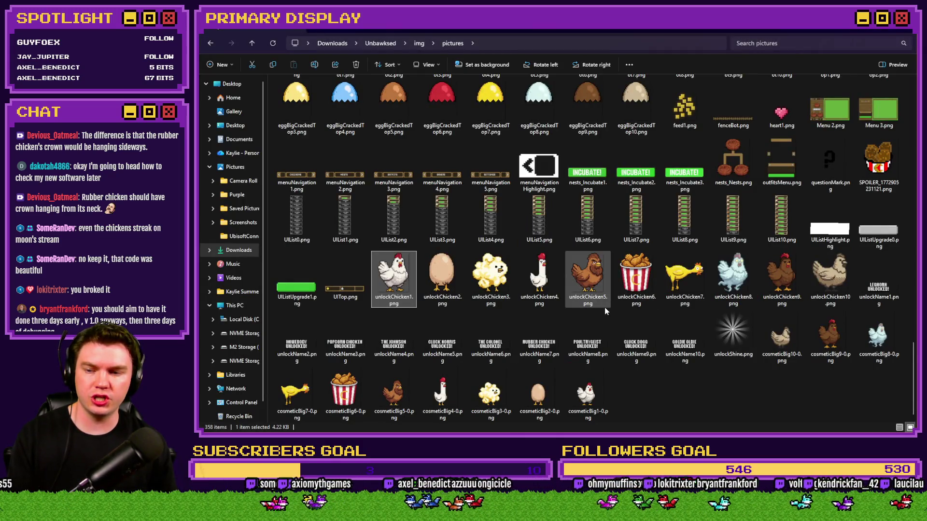
scroll(604, 311, up, 10)
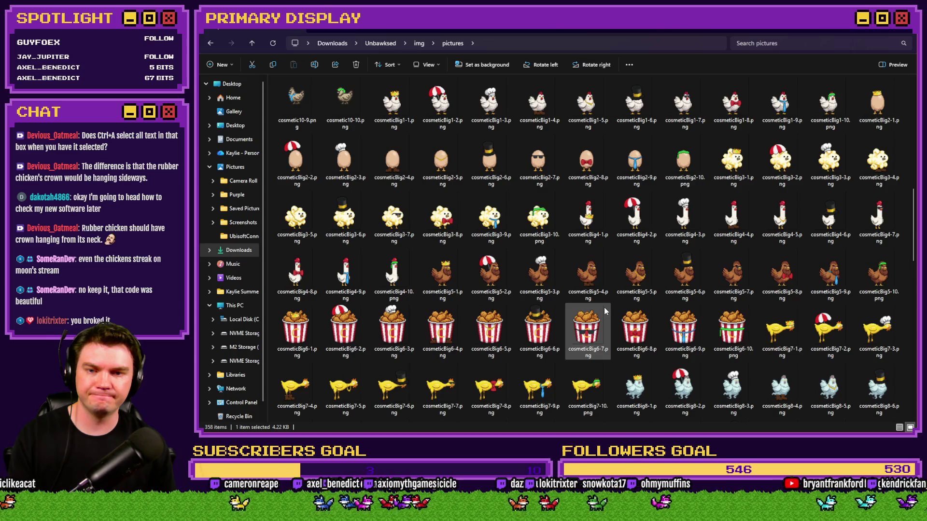
scroll(603, 307, up, 3)
scroll(604, 309, up, 3)
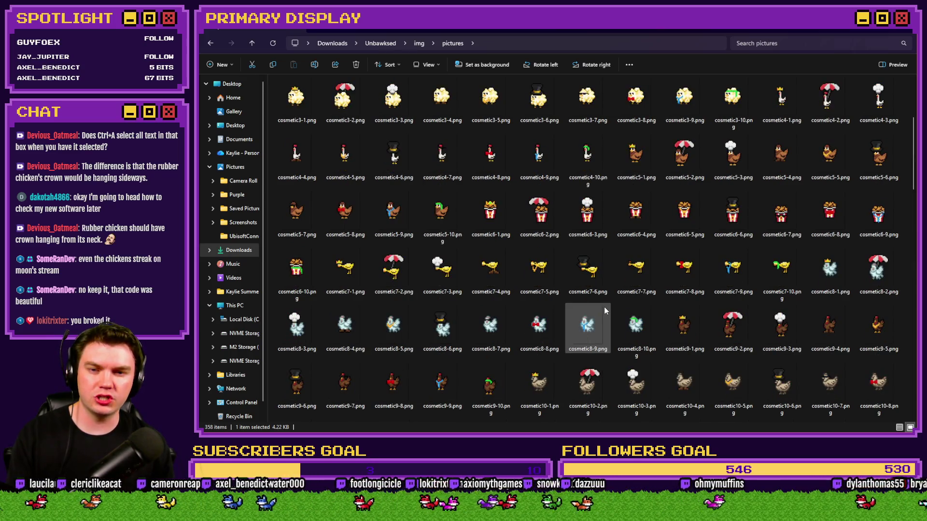
double_click(353, 277)
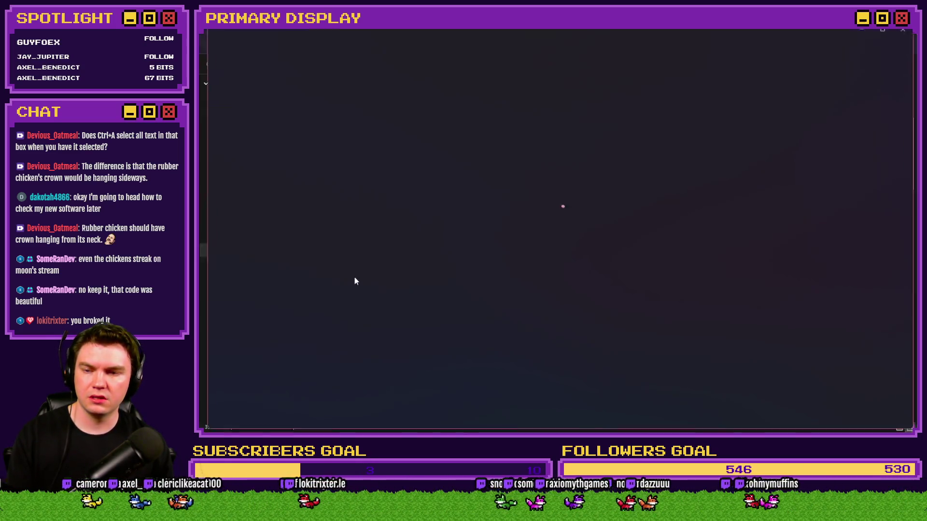
Zoom in on cosmetic7-1's crowned yellow chicken, view it full screen, then close Photos
scroll(541, 225, up, 3)
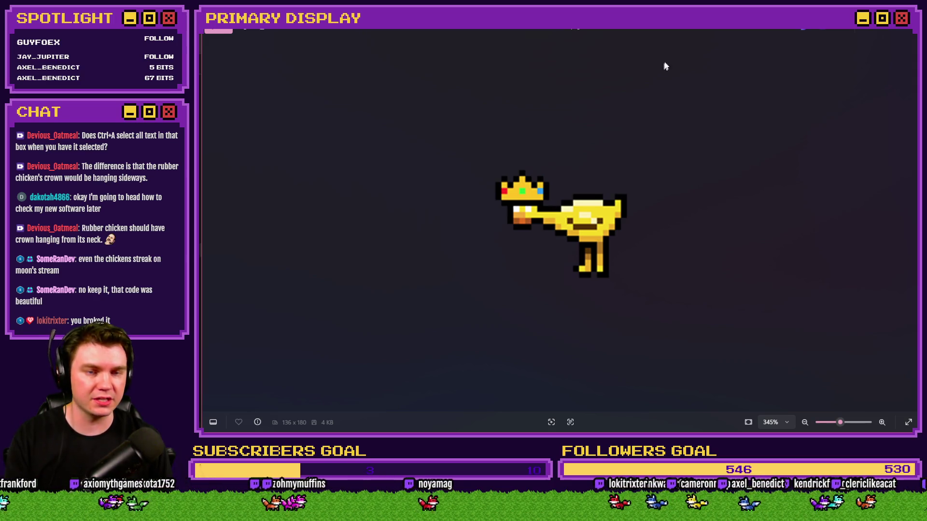
click(889, 32)
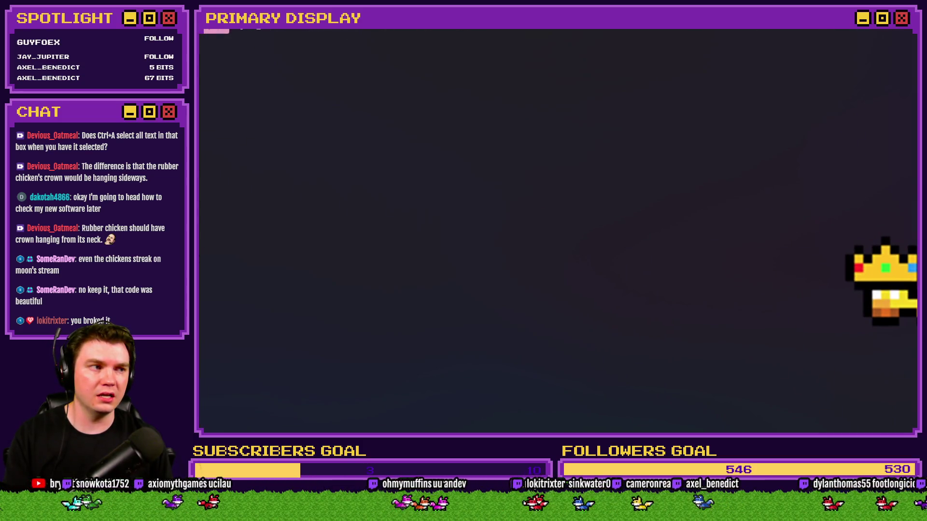
click(902, 32)
Start a Control Variables command and review chicken1–chicken10CosmeticEquip (0321–0330), ending on variable 0330
key(alt+Tab)
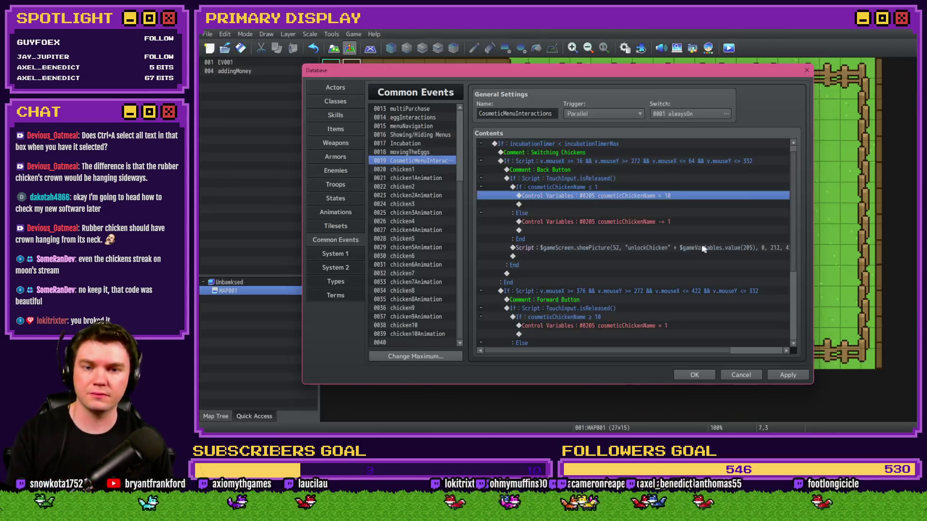
double_click(592, 202)
click(568, 225)
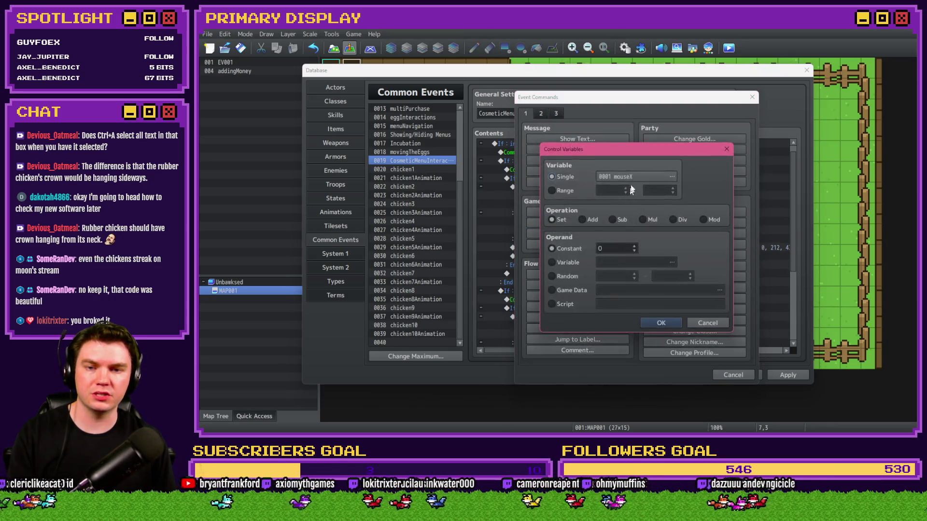
click(671, 176)
double_click(675, 326)
click(693, 327)
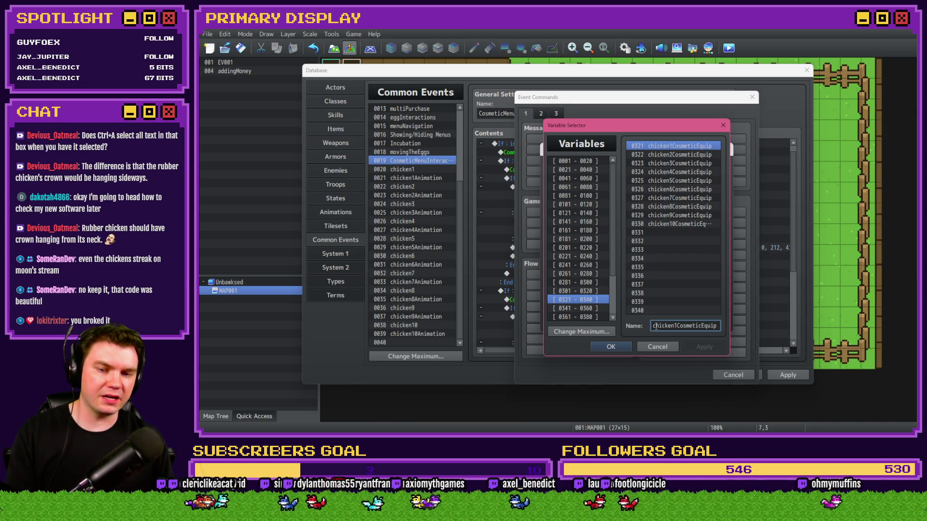
click(693, 154)
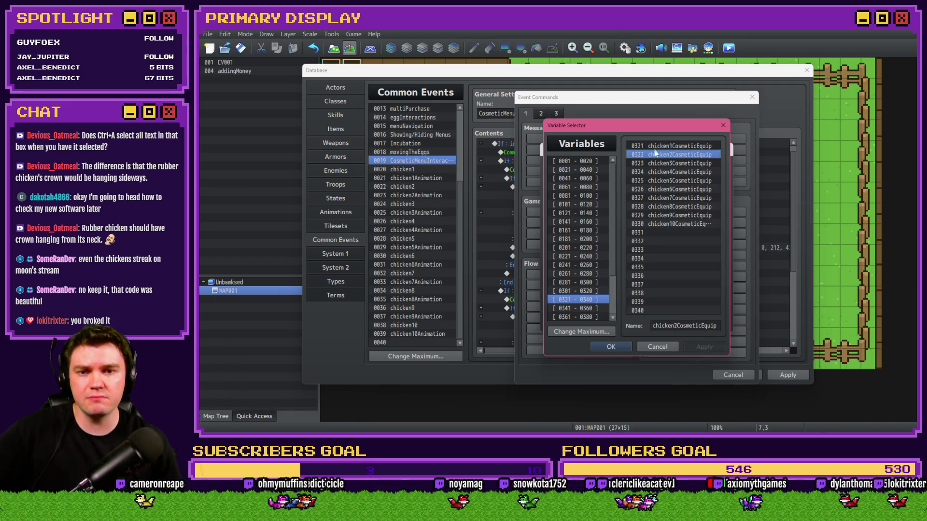
mouse_move(655, 153)
mouse_down()
mouse_move(678, 163)
mouse_move(675, 189)
mouse_move(680, 145)
mouse_move(681, 176)
mouse_up()
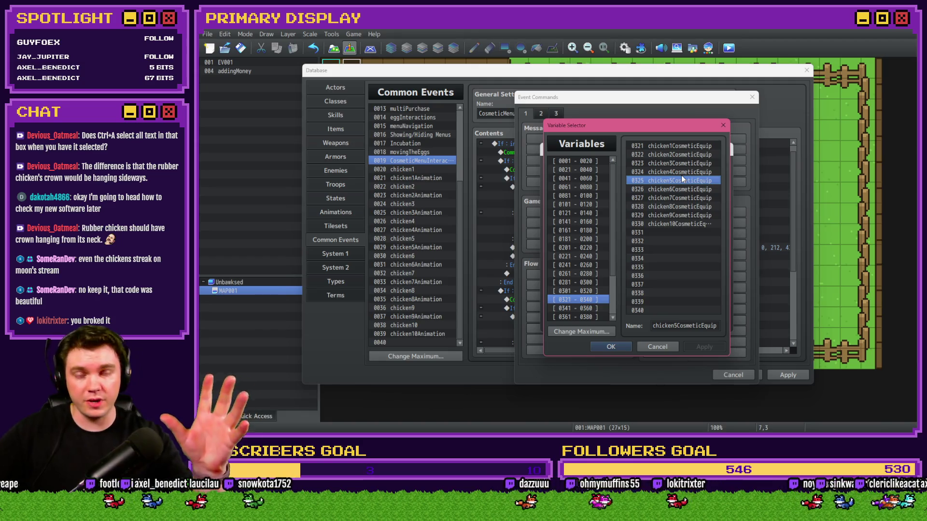
click(698, 146)
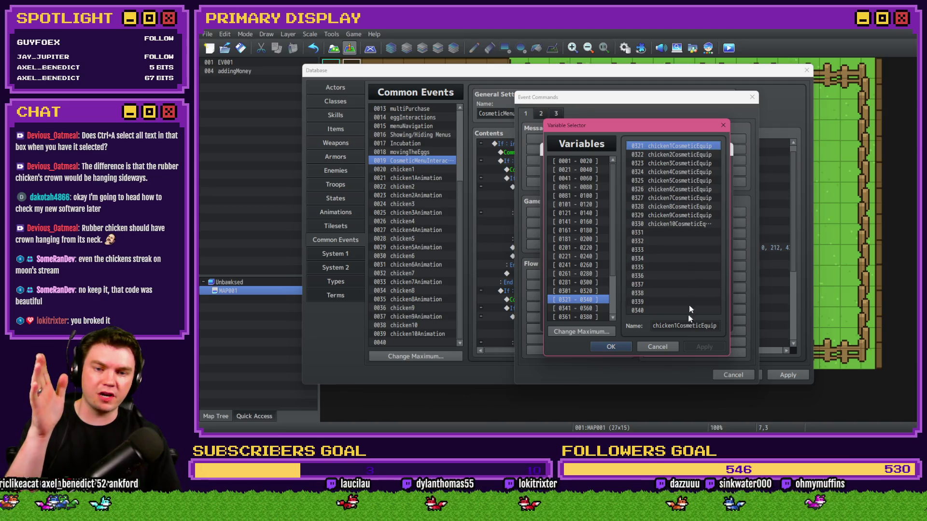
double_click(691, 327)
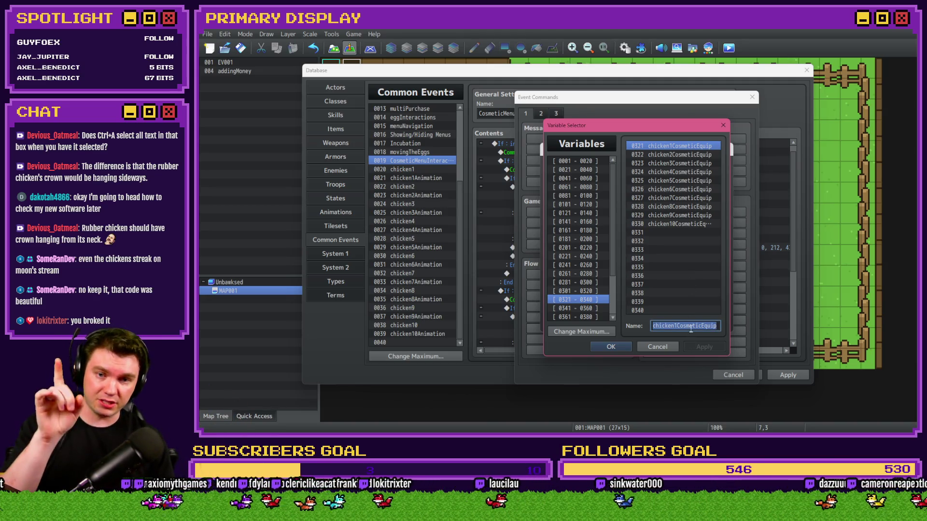
click(688, 224)
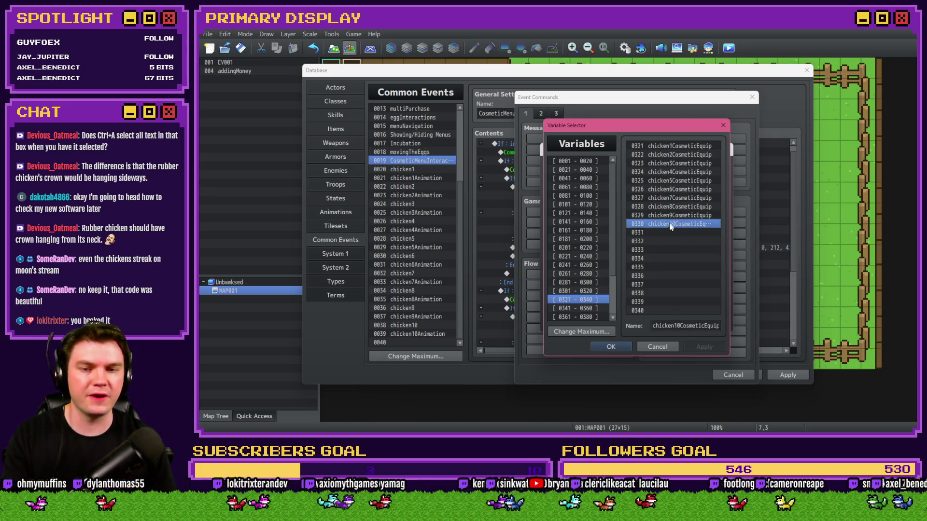
double_click(670, 326)
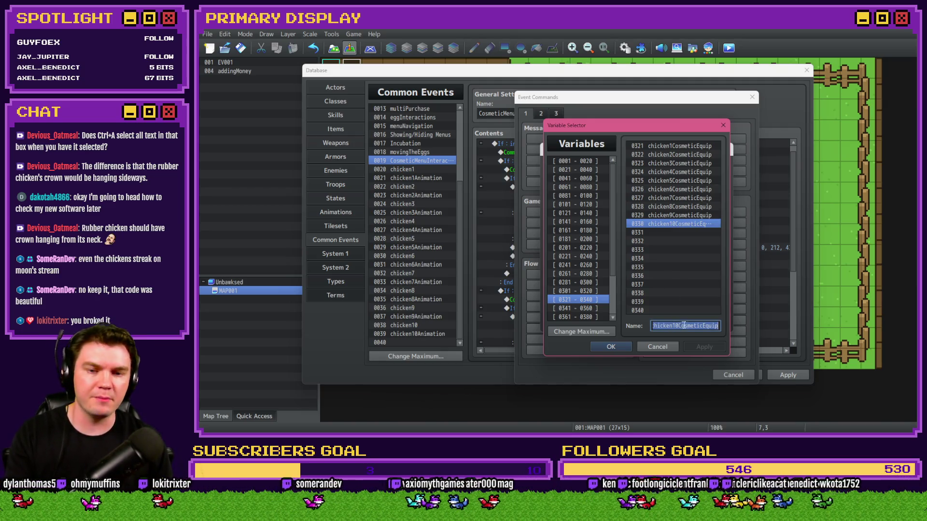
click(685, 325)
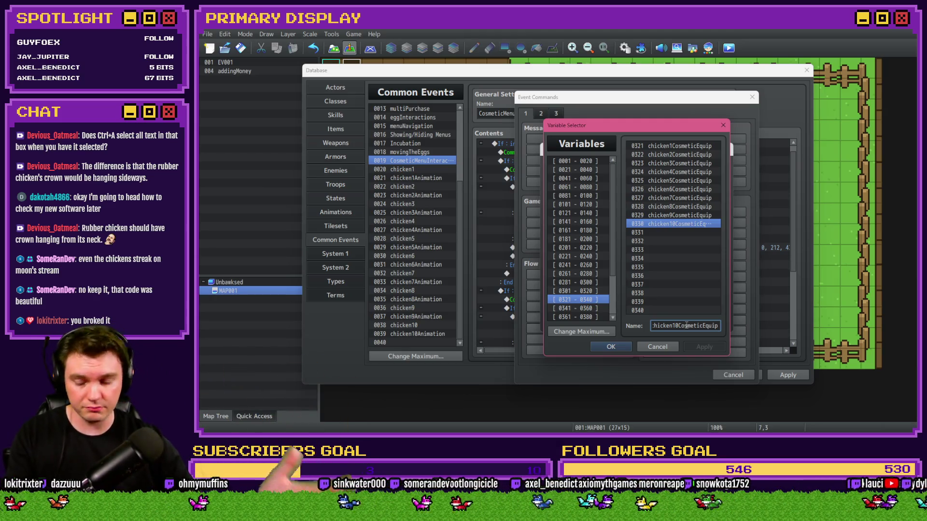
click(687, 215)
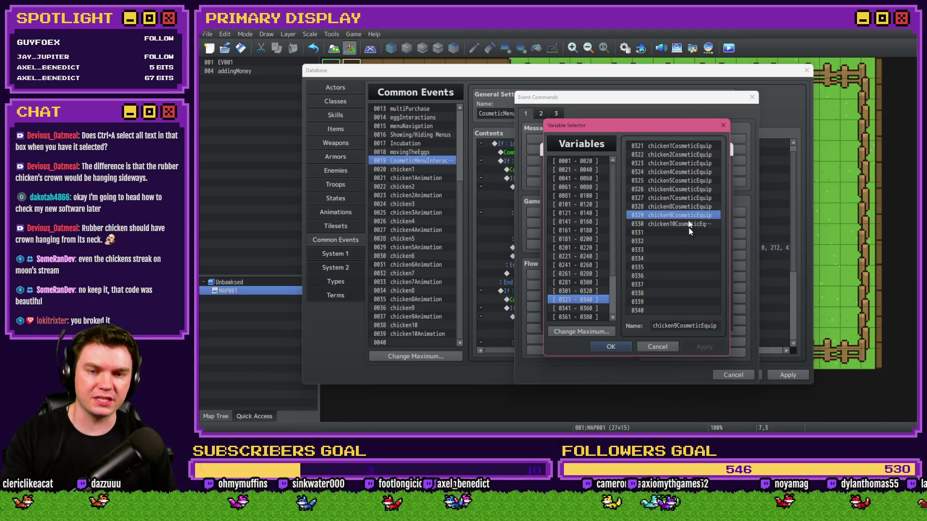
double_click(685, 326)
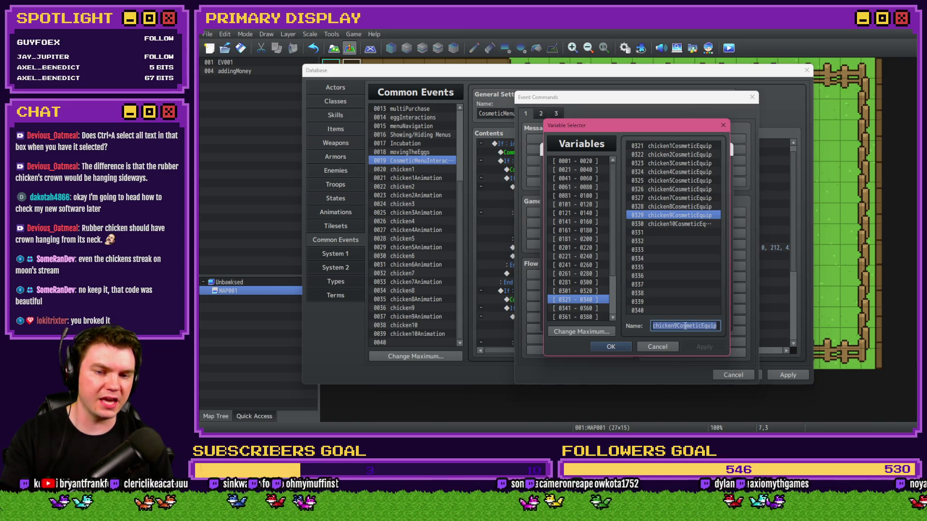
click(685, 327)
click(676, 199)
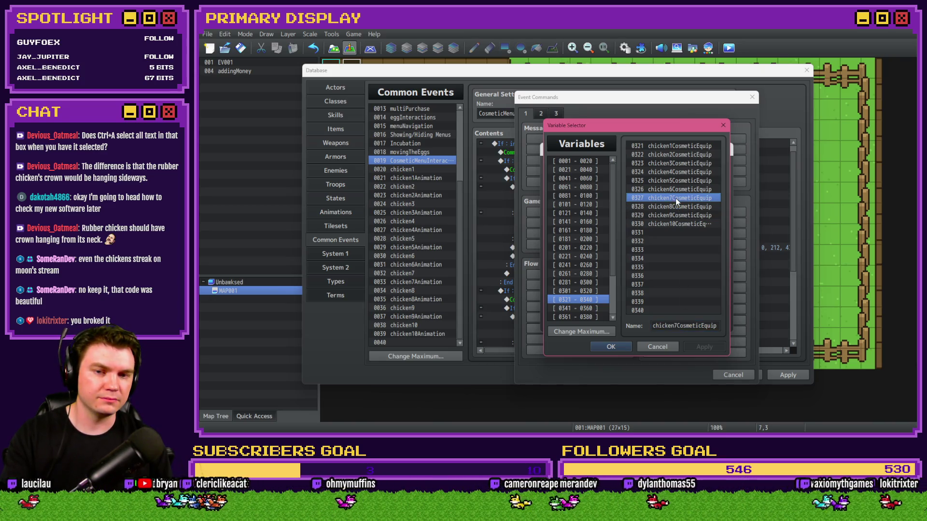
double_click(686, 327)
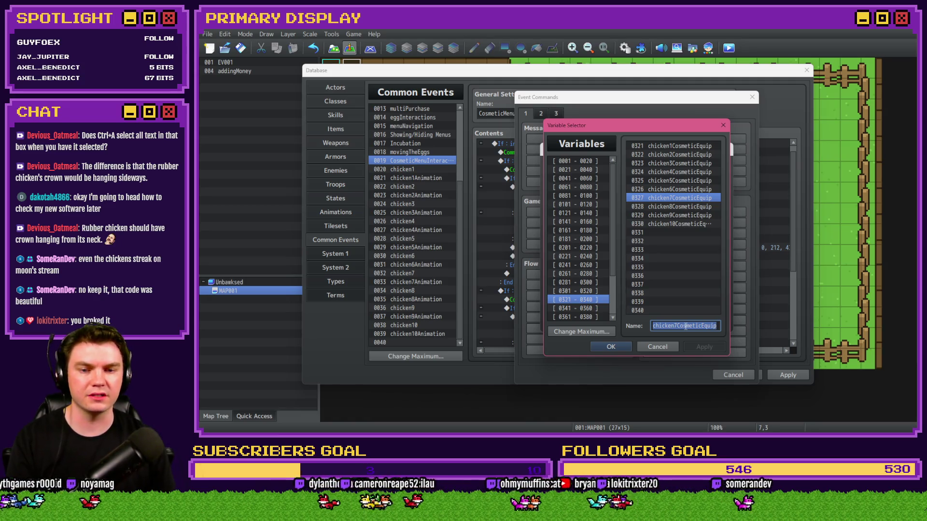
click(685, 327)
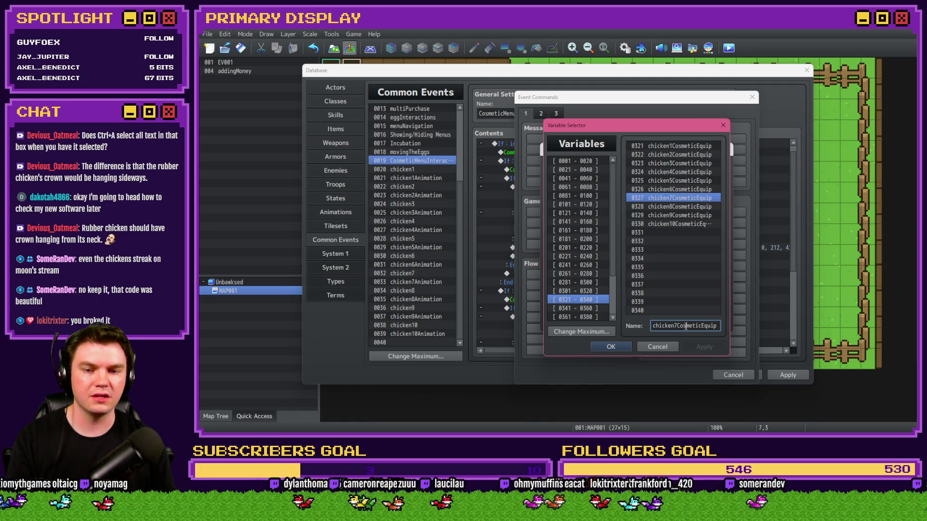
click(682, 191)
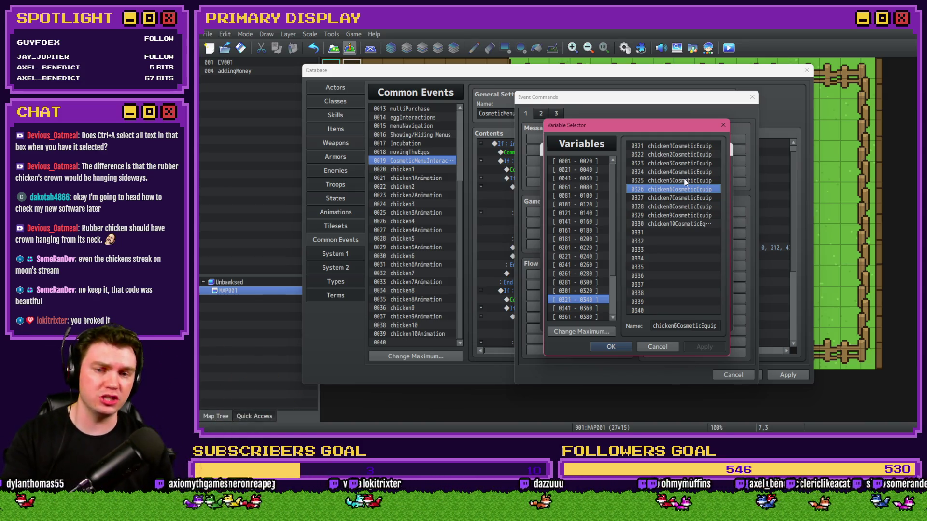
double_click(674, 325)
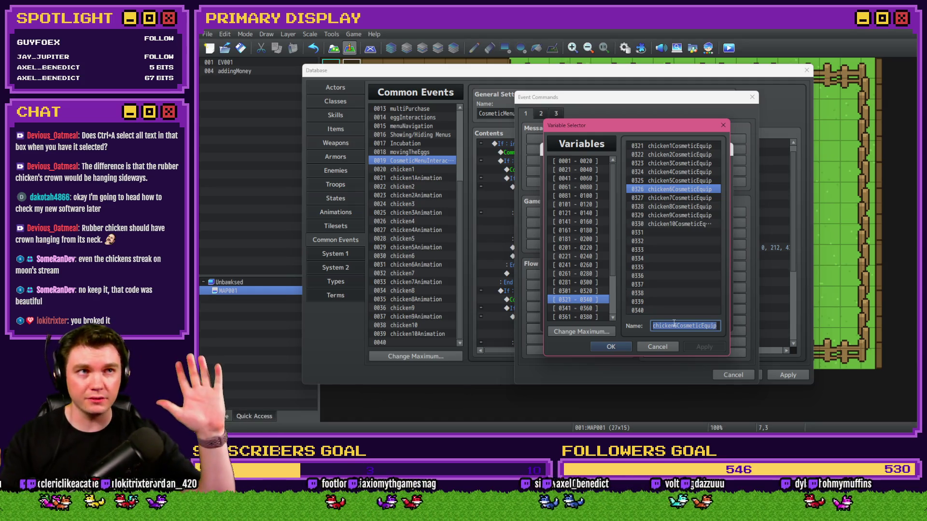
click(675, 324)
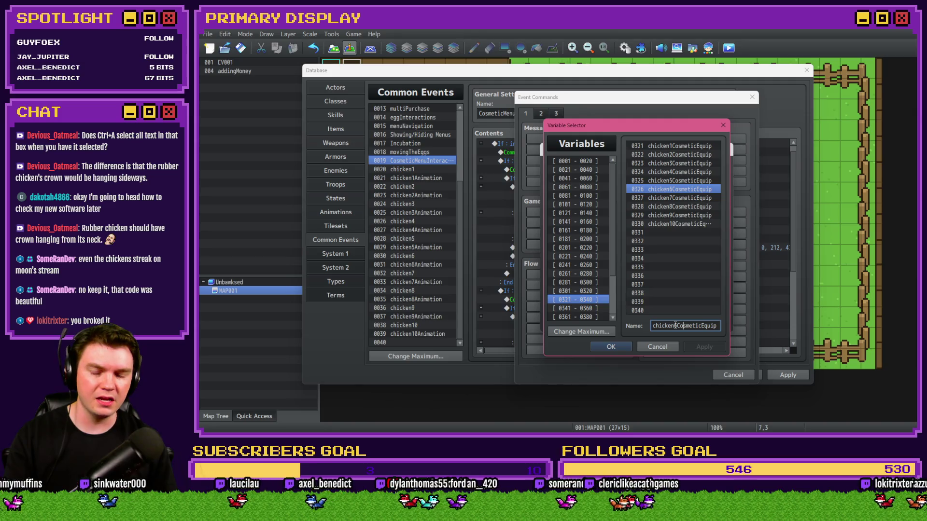
drag(675, 325, 689, 327)
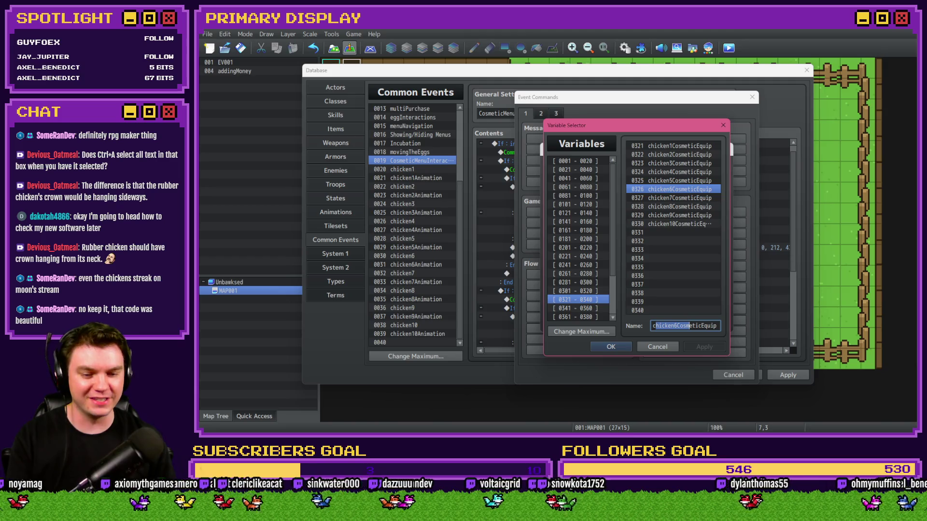
key(alt+Tab)
key(alt+Tab)
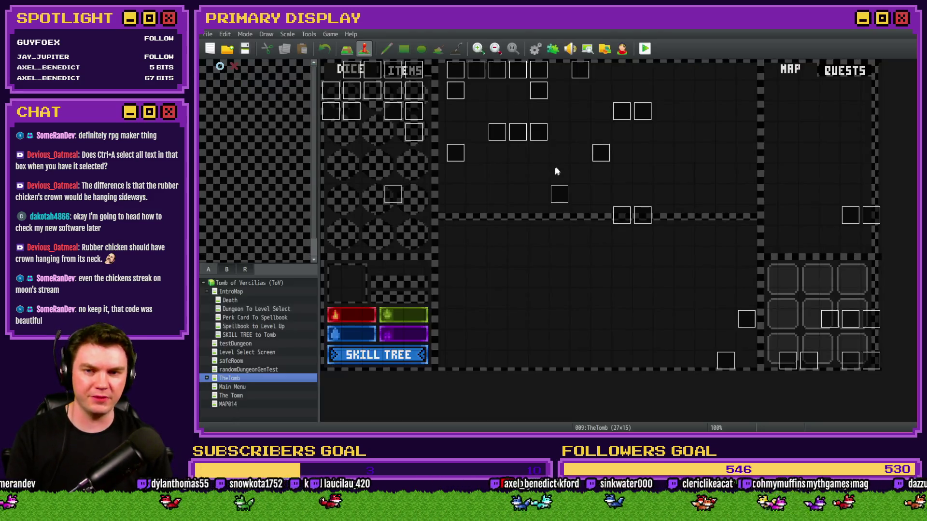
Start a new map event conditioned on variable 0014 backpackSlot6
double_click(537, 151)
click(365, 165)
click(435, 164)
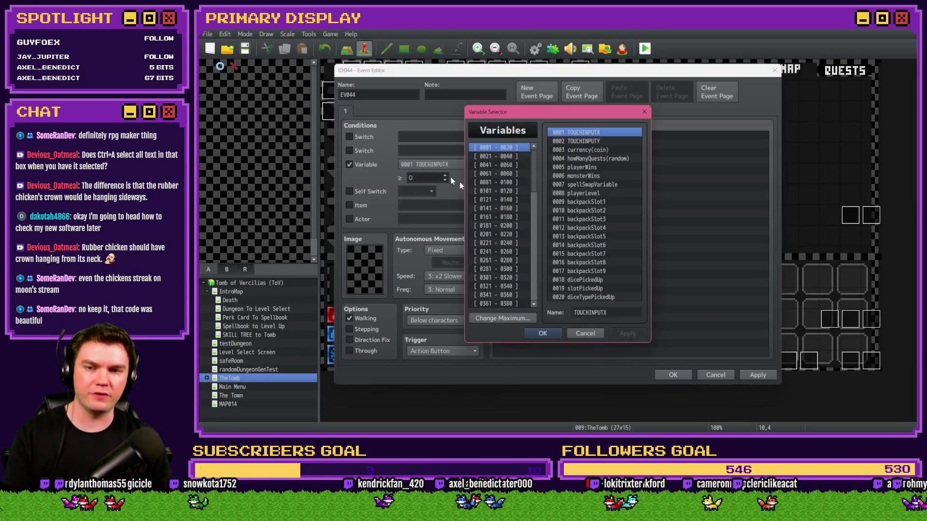
click(573, 244)
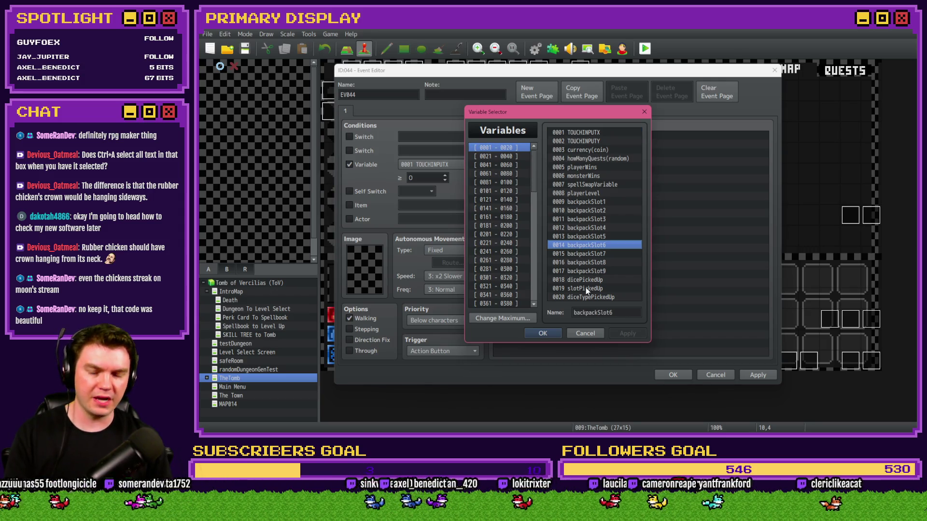
Select parts of the backpackSlot6 name text, then cancel the variable picker and event editor
double_click(586, 312)
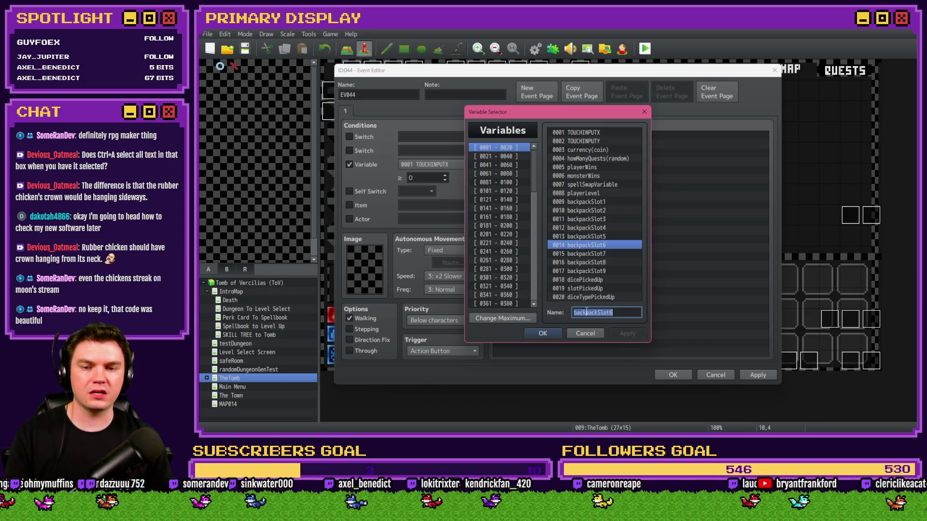
click(586, 312)
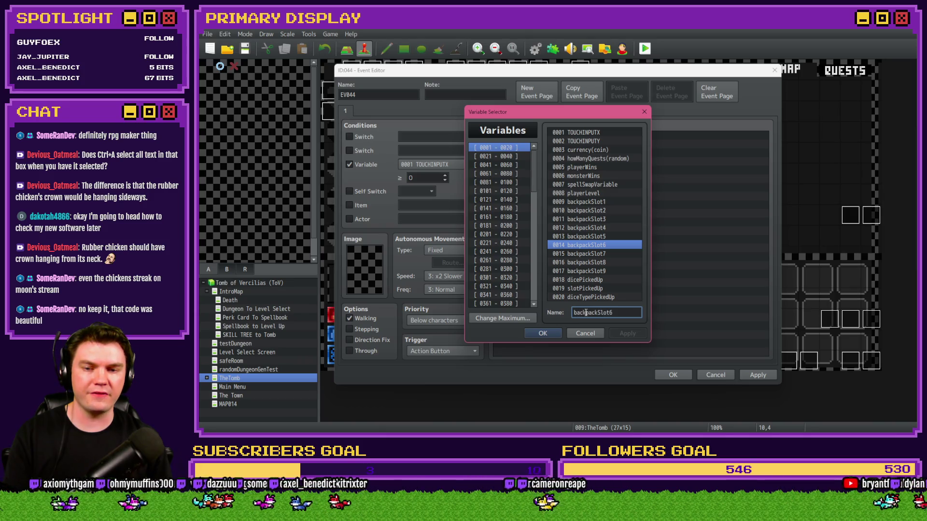
drag(586, 313, 599, 312)
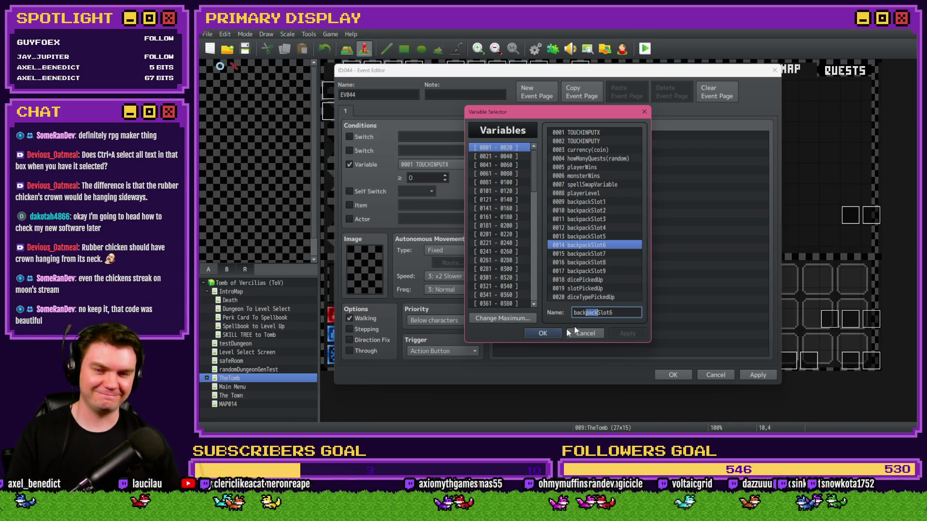
click(585, 312)
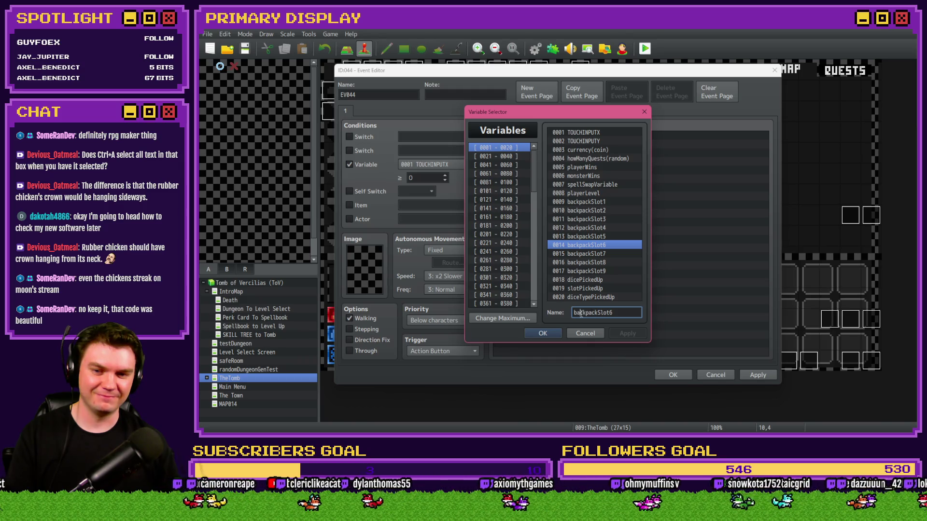
mouse_move(598, 314)
mouse_down()
mouse_move(609, 314)
mouse_move(586, 312)
mouse_up()
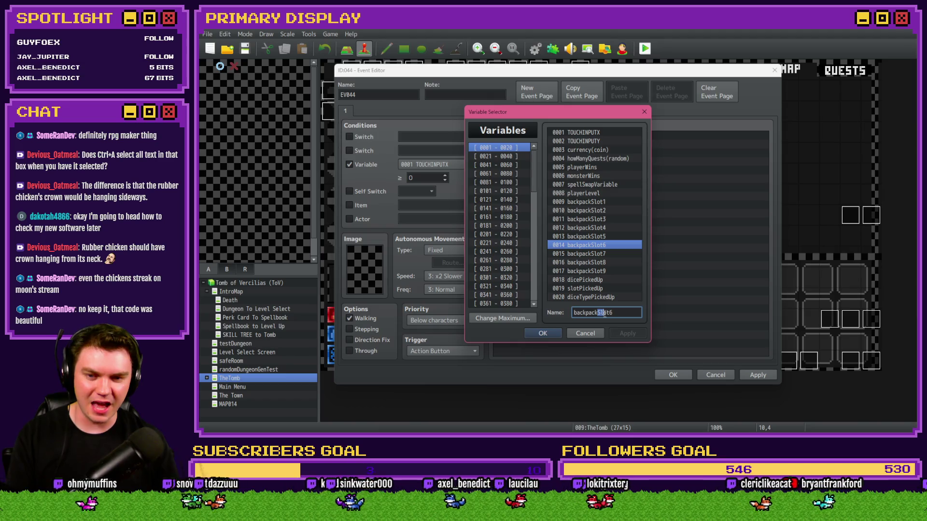
right_click(607, 314)
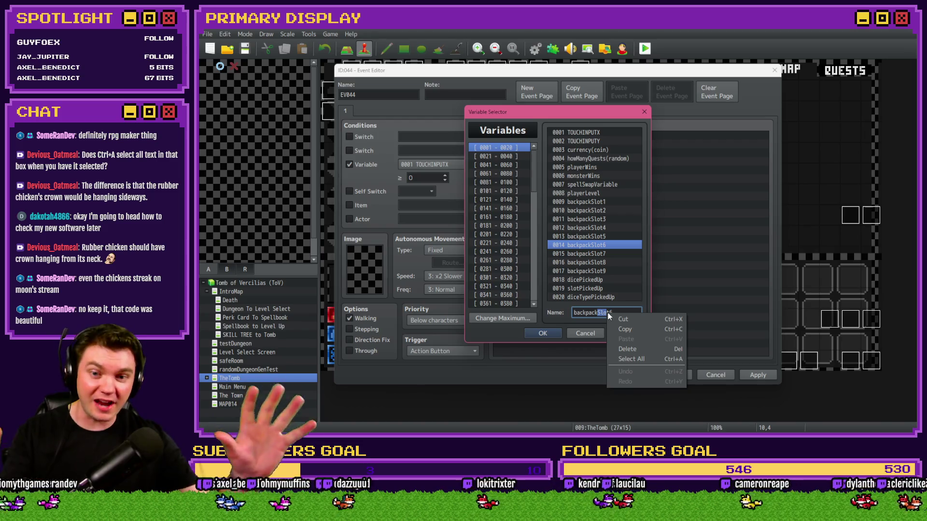
click(601, 313)
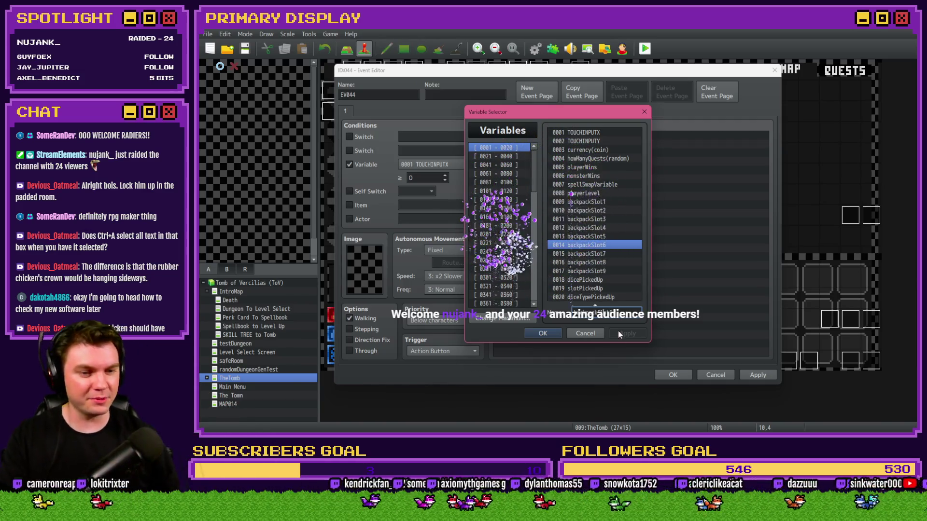
click(593, 332)
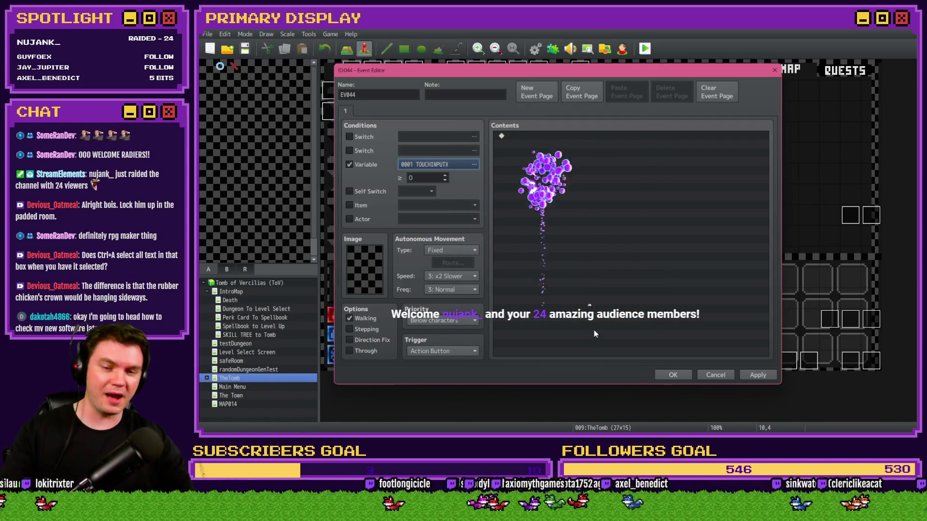
click(706, 377)
Discard the event changes and target variable 0321 chicken1CosmeticEquip in Control Variables
click(554, 243)
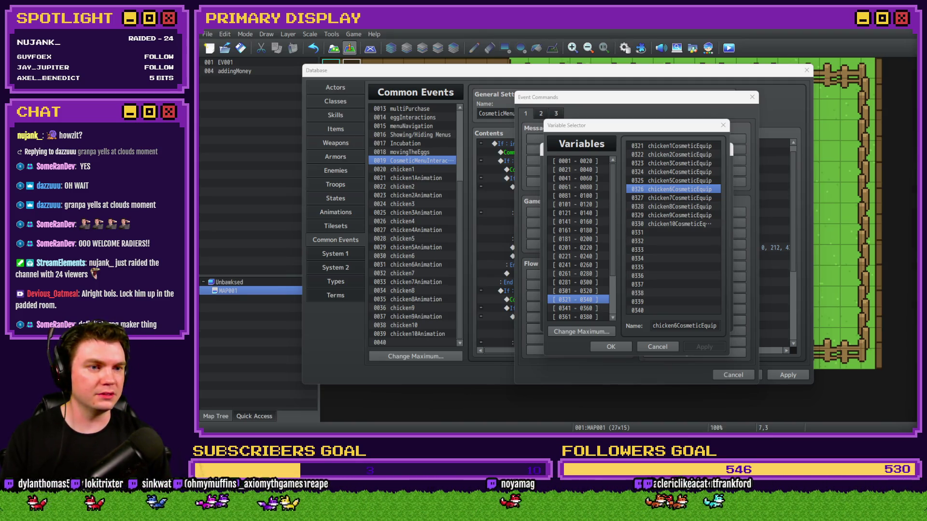
key(alt+Tab)
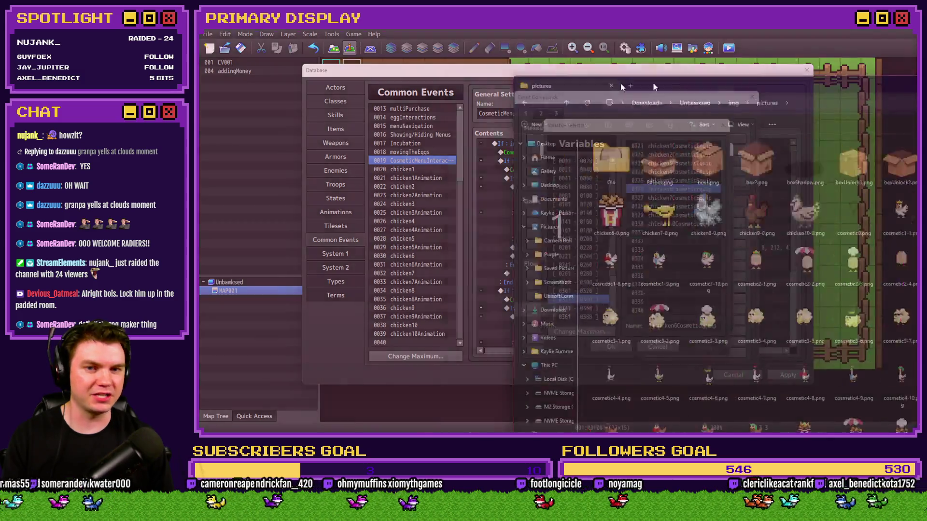
key(alt+Tab)
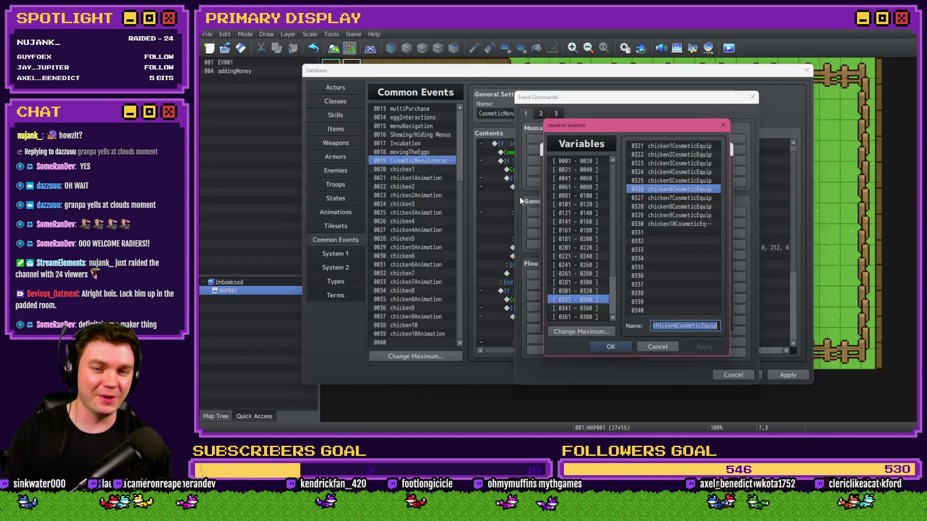
drag(682, 198, 686, 151)
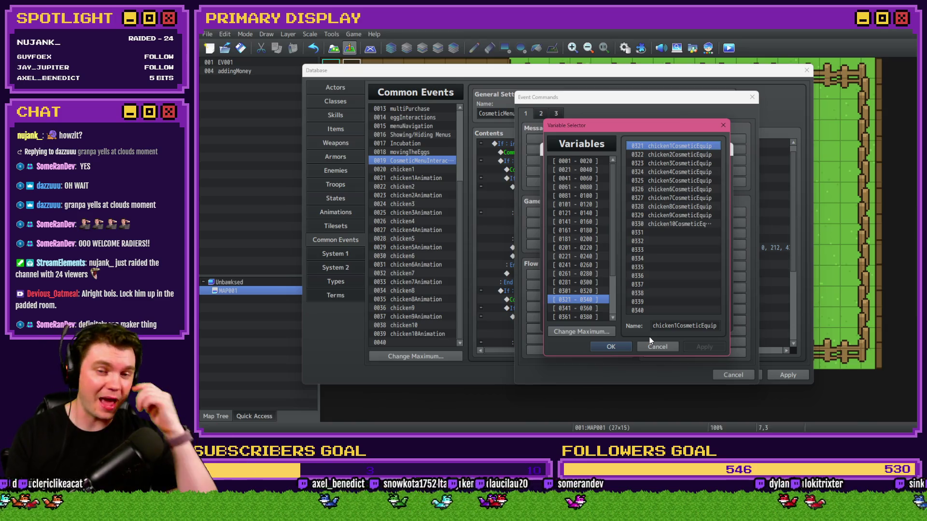
key(Return)
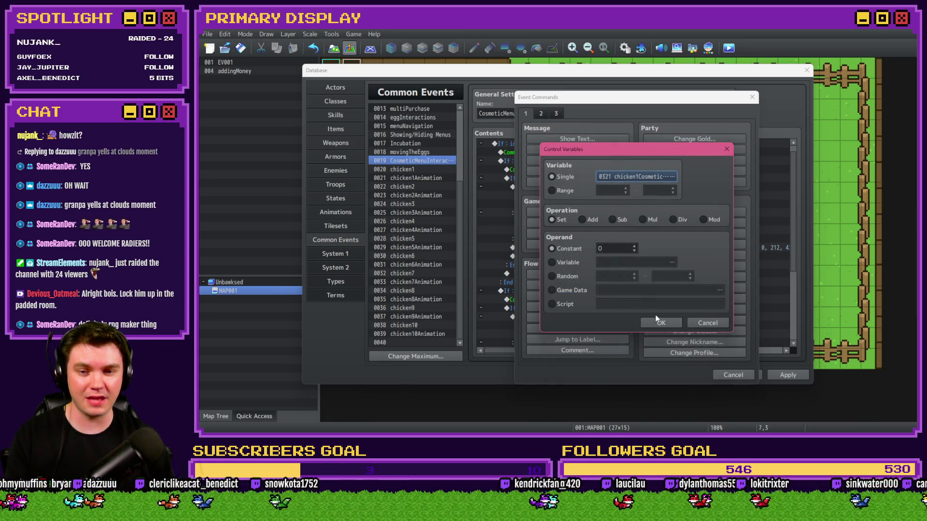
Insert '#0321 chicken1CosmeticEquip = 0' into the Back Button branch and close the Database
click(656, 322)
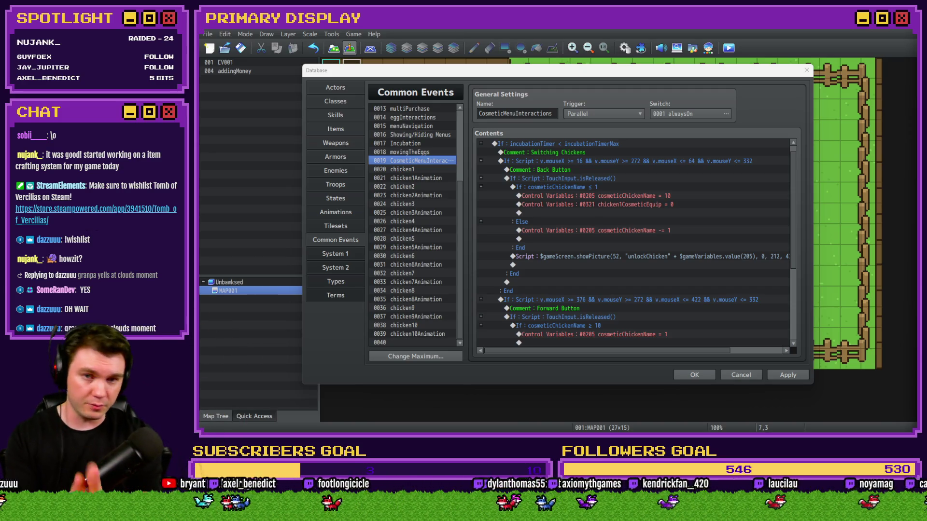
click(695, 374)
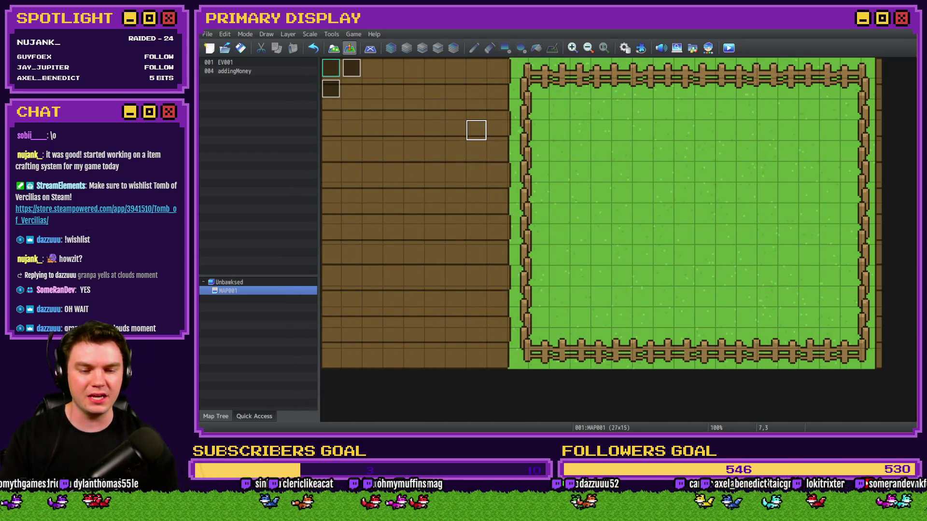
Check the Bad Ideas Game Jam 2026 itch.io page and its countdown, then return to RPG Maker
key(alt+Tab)
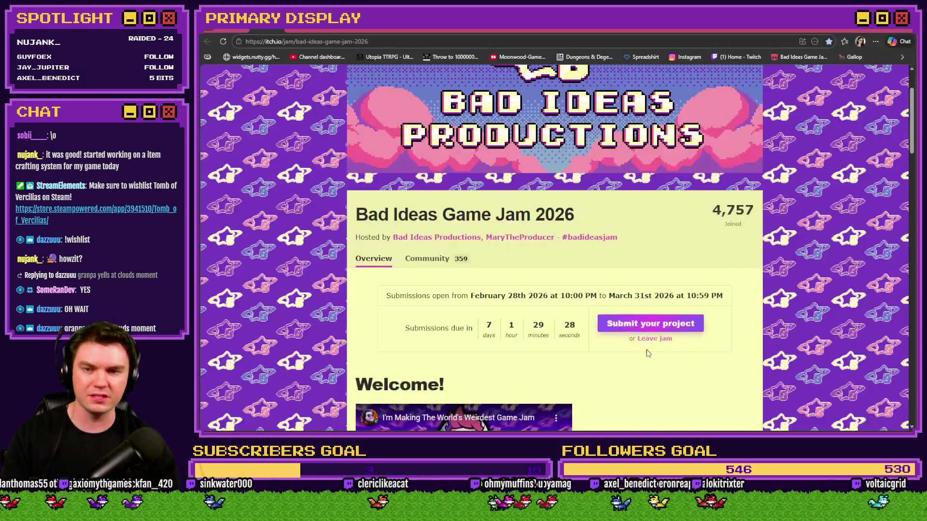
scroll(670, 351, up, 2)
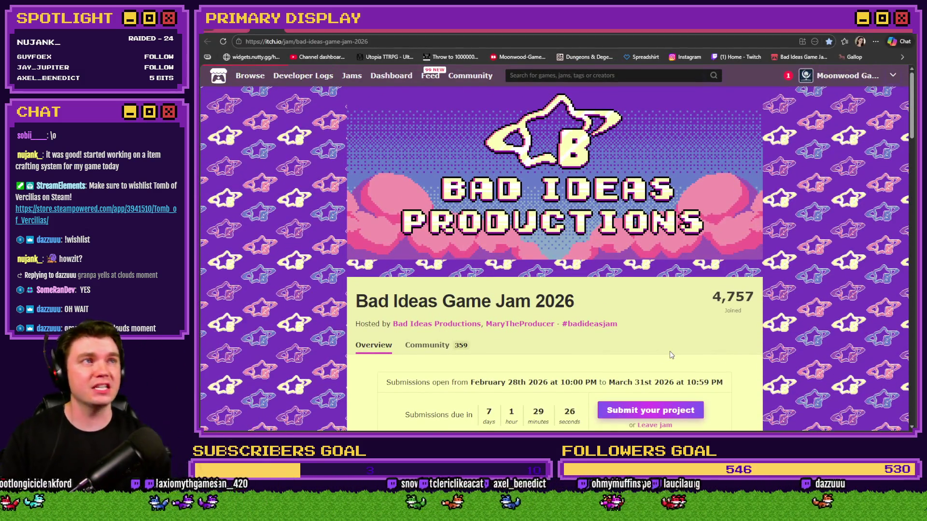
scroll(786, 310, down, 2)
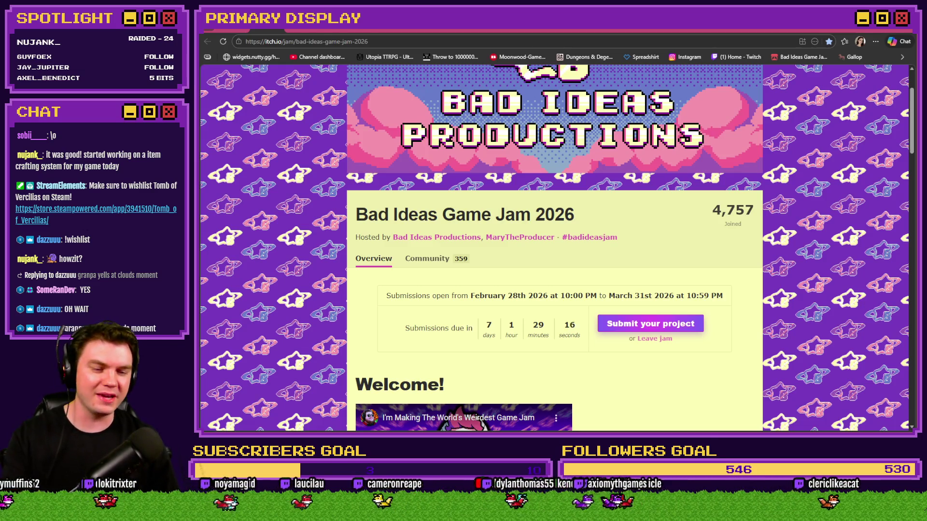
key(alt+Tab)
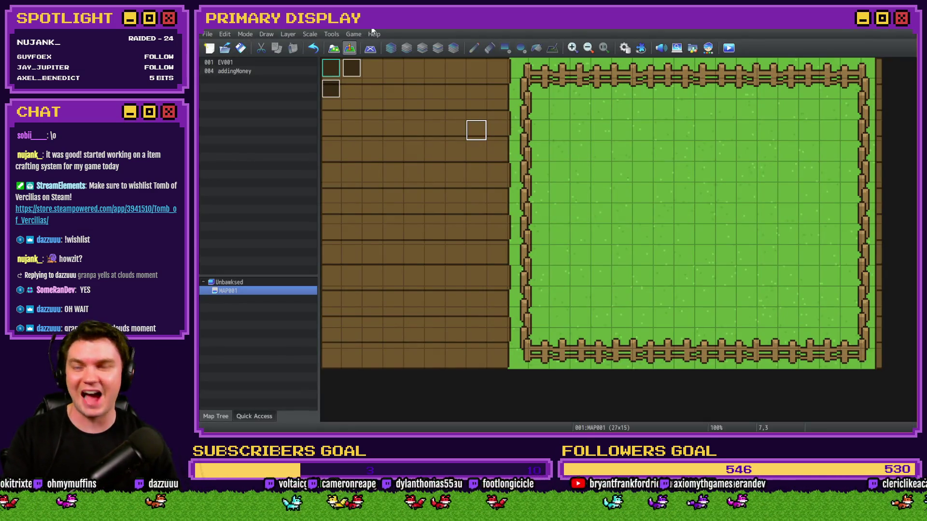
Playtest the game and unlock the free Leghorn chicken from its crate
click(731, 50)
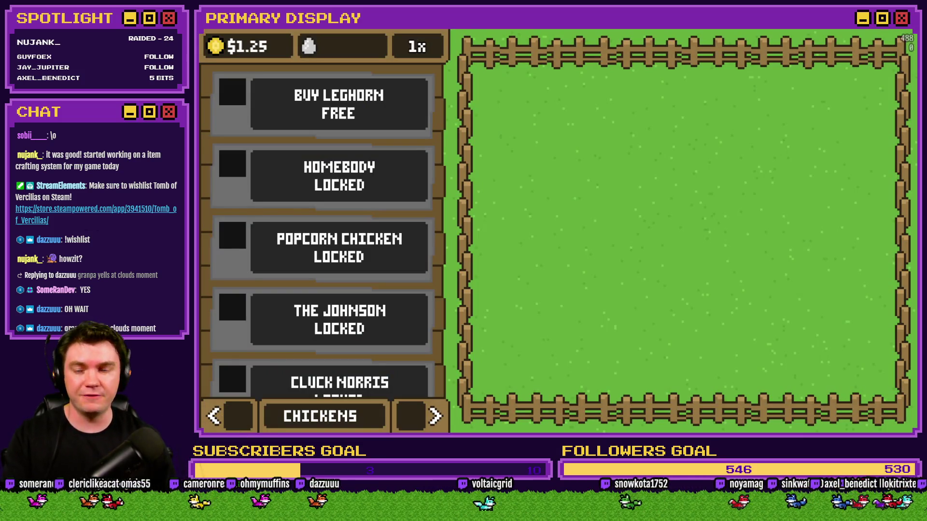
click(319, 115)
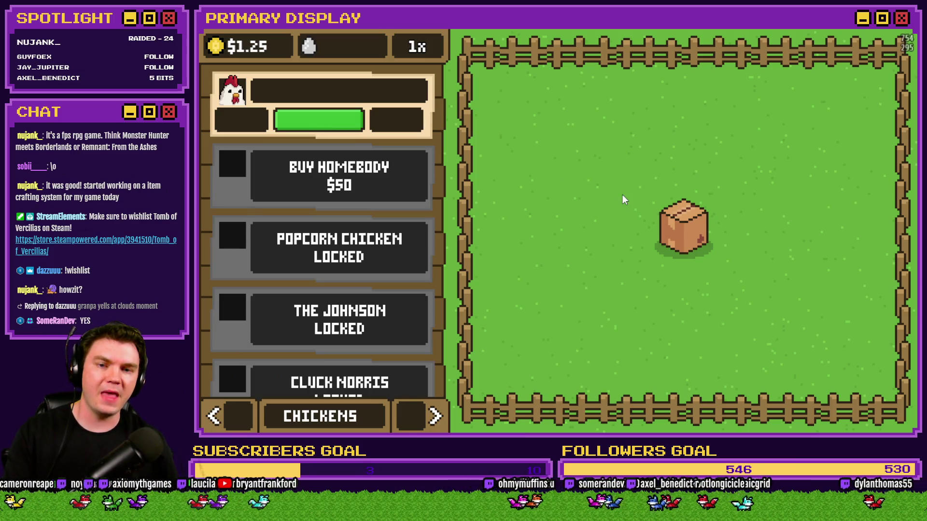
click(694, 234)
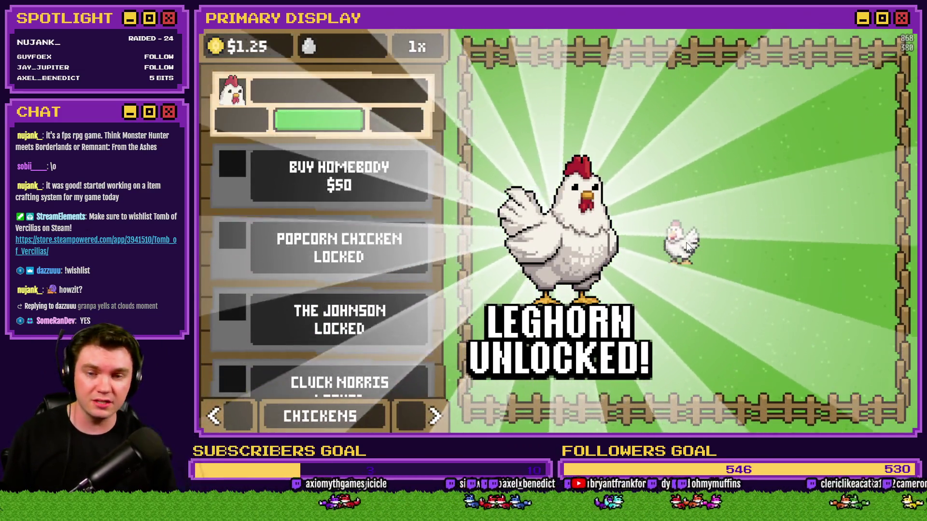
click(686, 242)
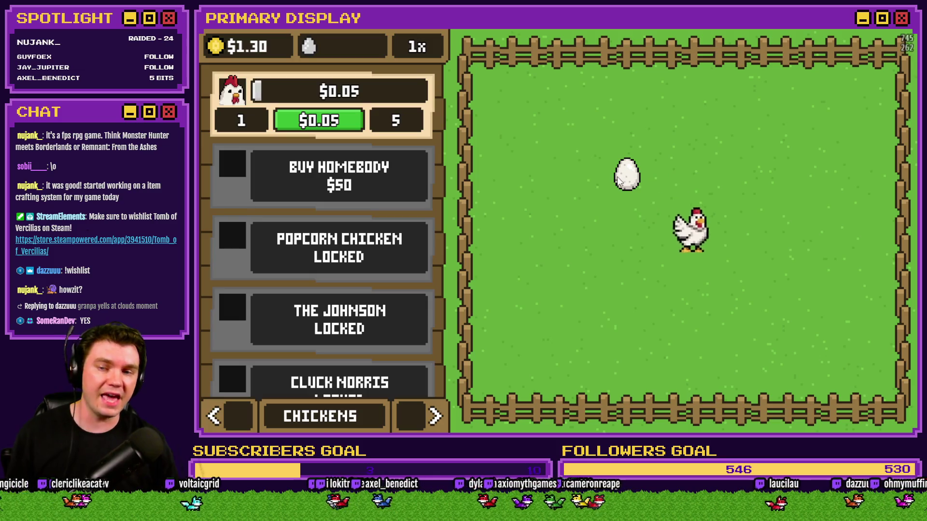
Unlock Homebody for $50, Popcorn Chicken for $500 and The Johnson for $2.5K
click(215, 50)
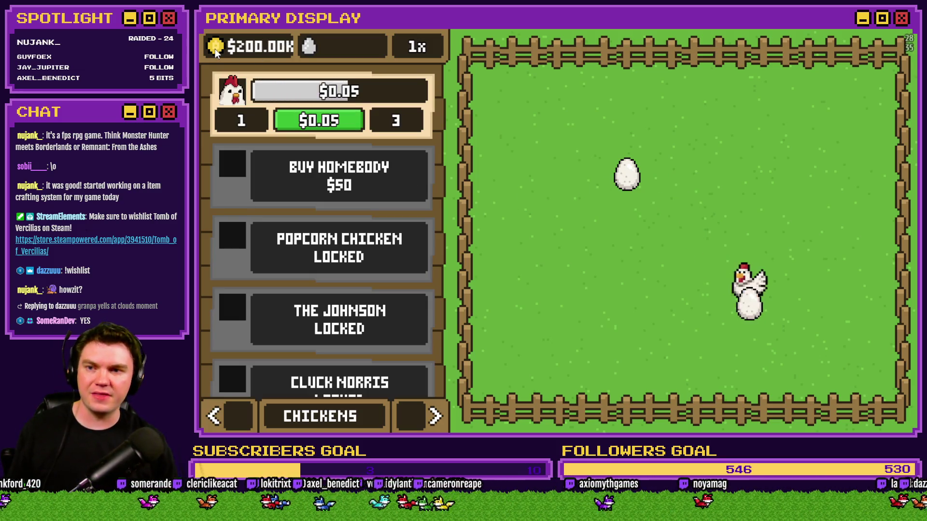
click(326, 166)
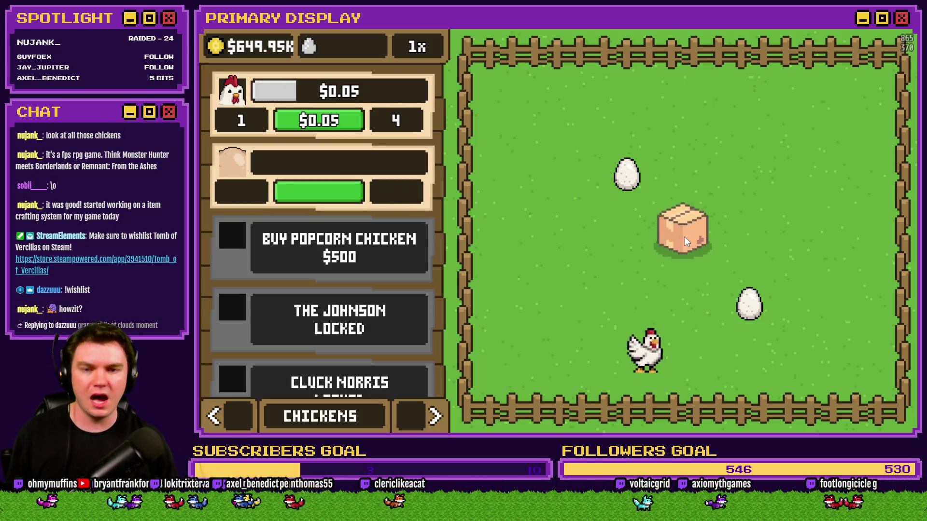
click(684, 237)
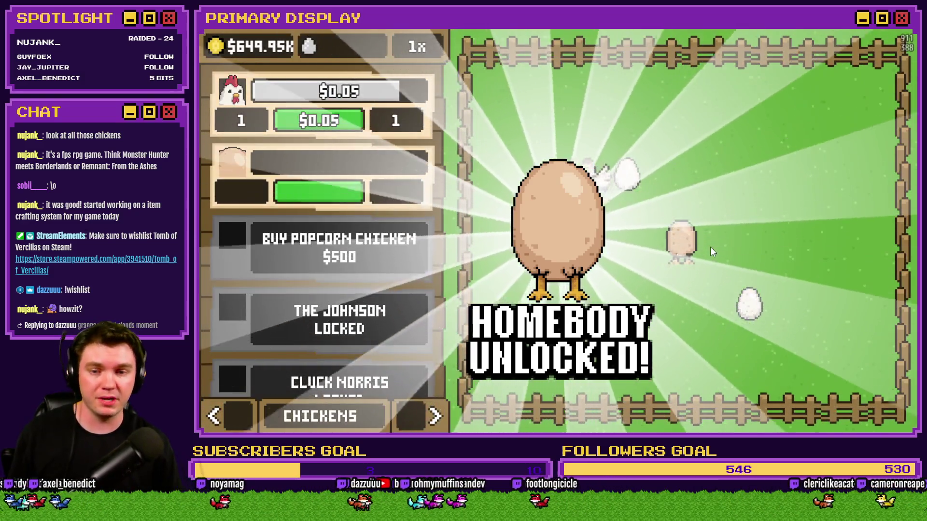
click(708, 244)
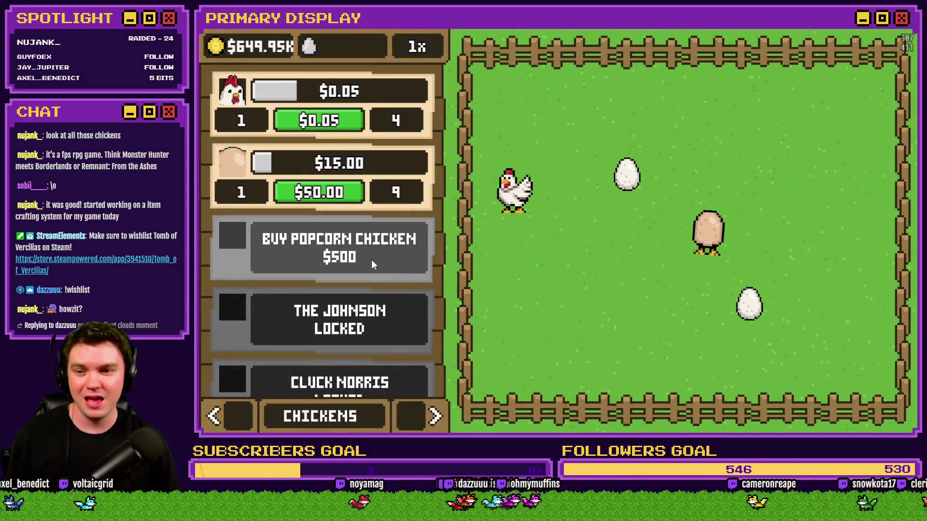
click(372, 259)
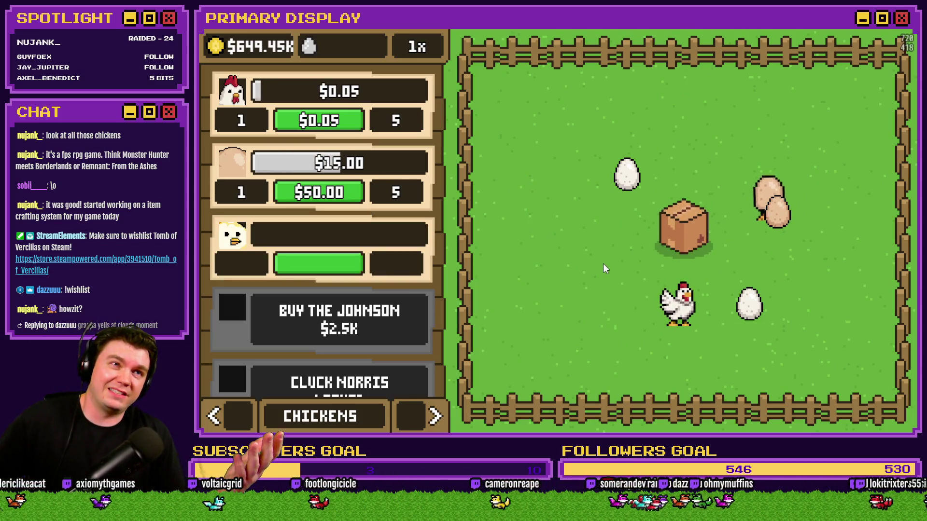
click(679, 219)
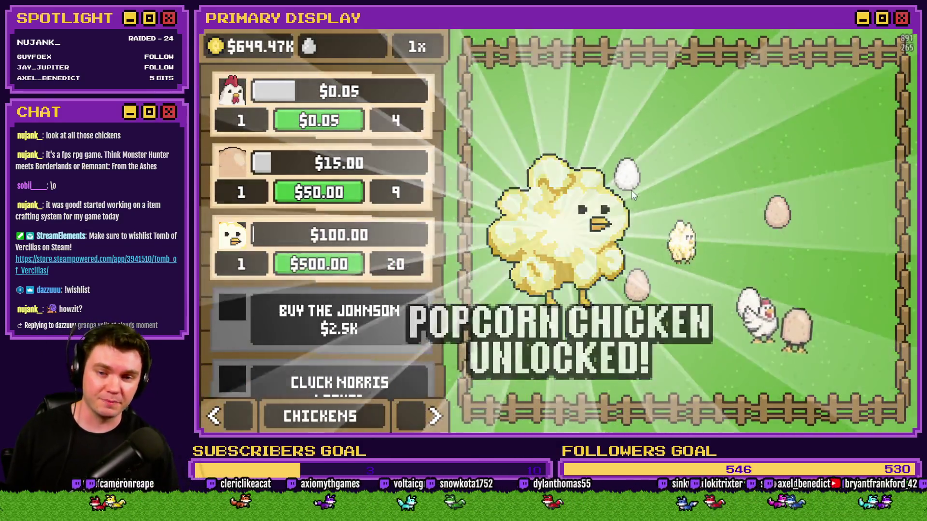
click(355, 309)
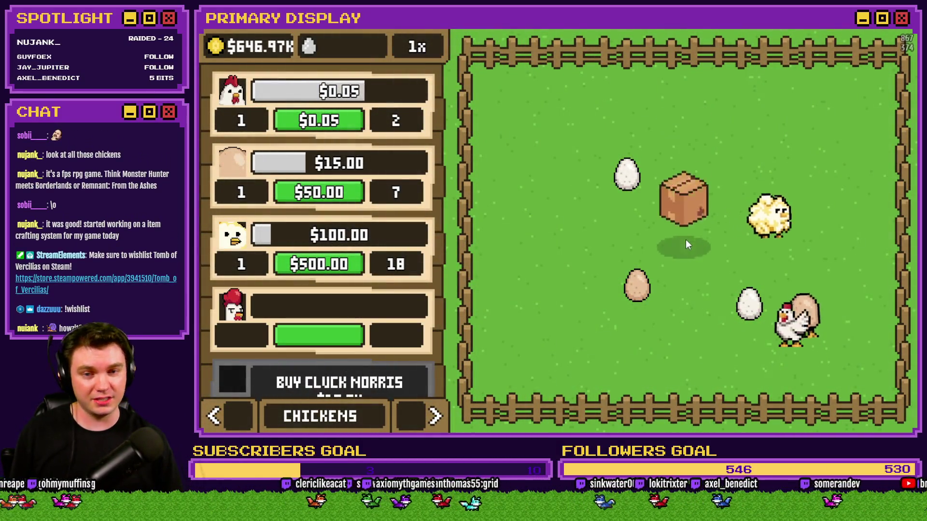
click(685, 242)
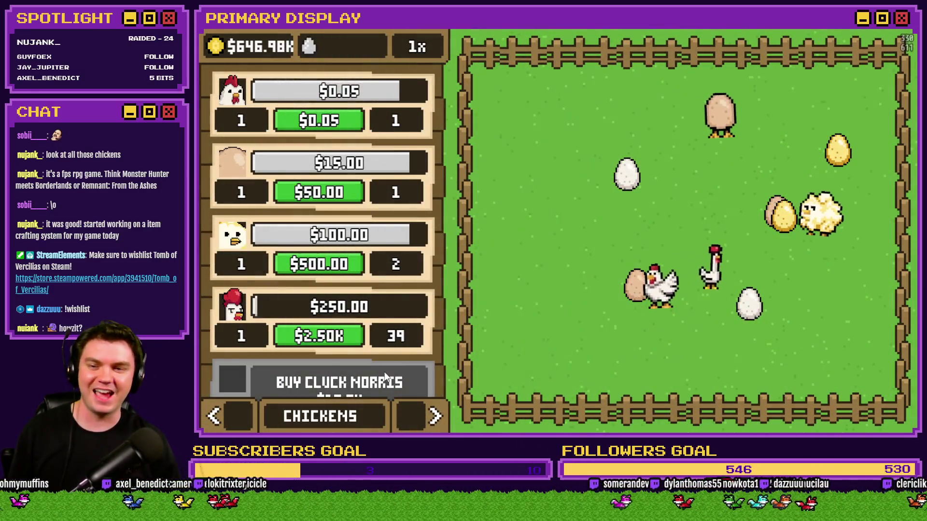
Buy and uncrate Cluck Norris and The Colonel
click(384, 377)
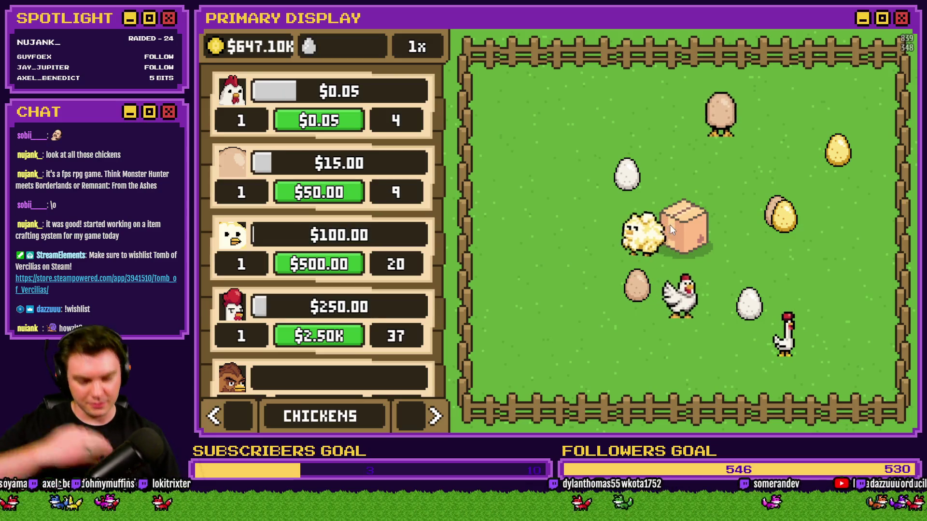
click(687, 220)
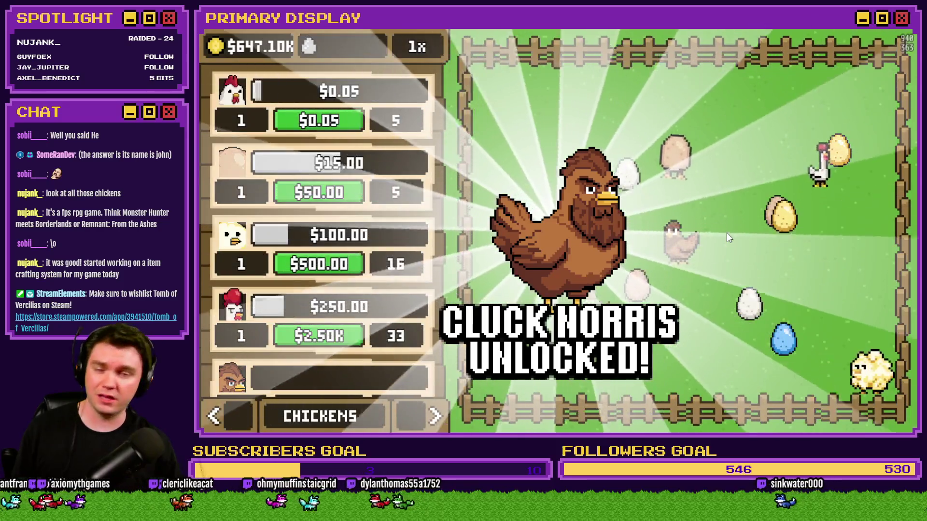
scroll(372, 312, down, 3)
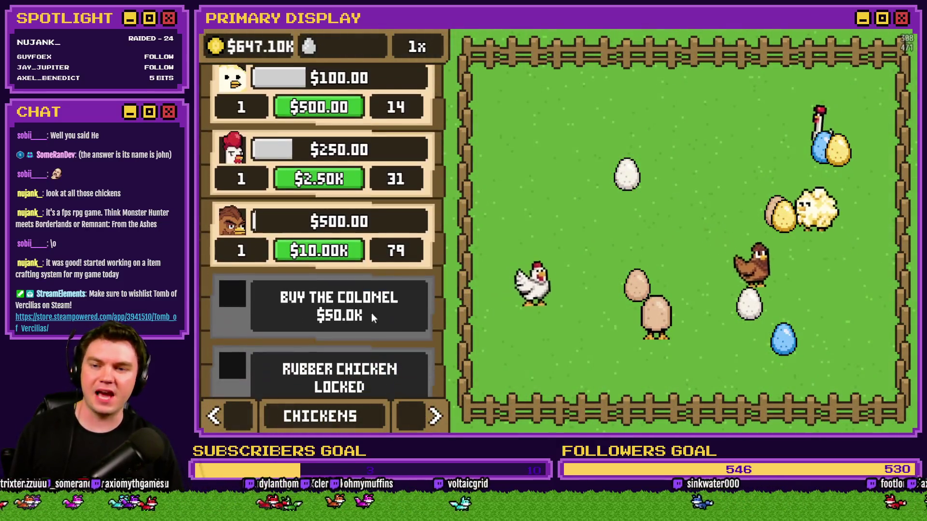
click(371, 316)
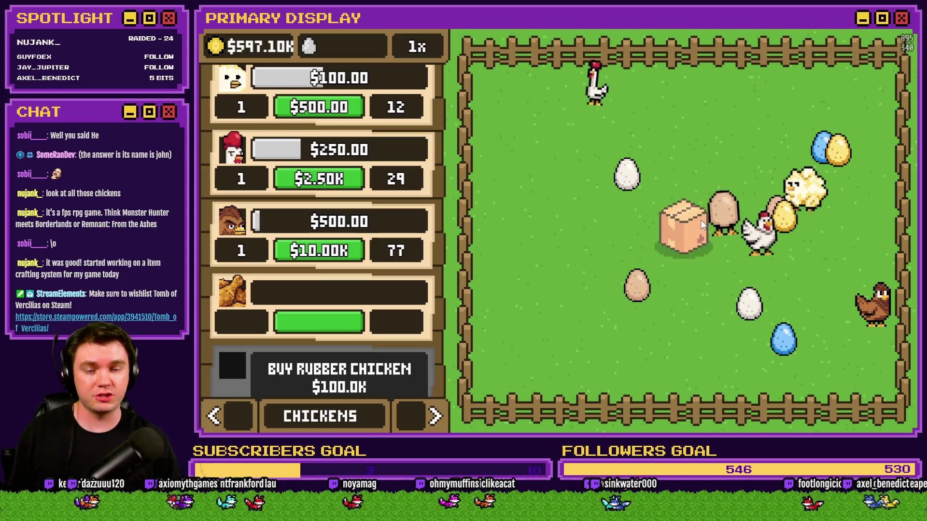
click(692, 224)
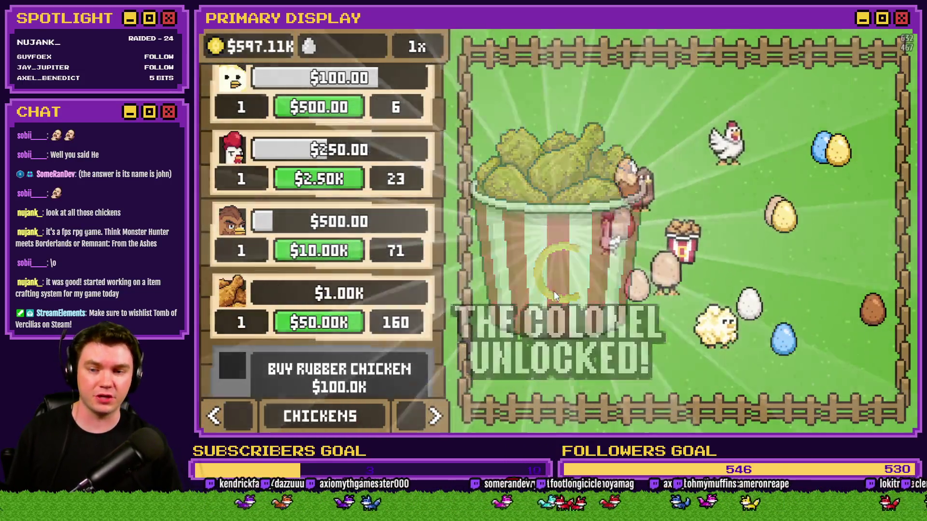
Unlock Rubber Chicken, Poultrygeist, Cluck Dogg and Goldie Oldie from the shop
click(401, 381)
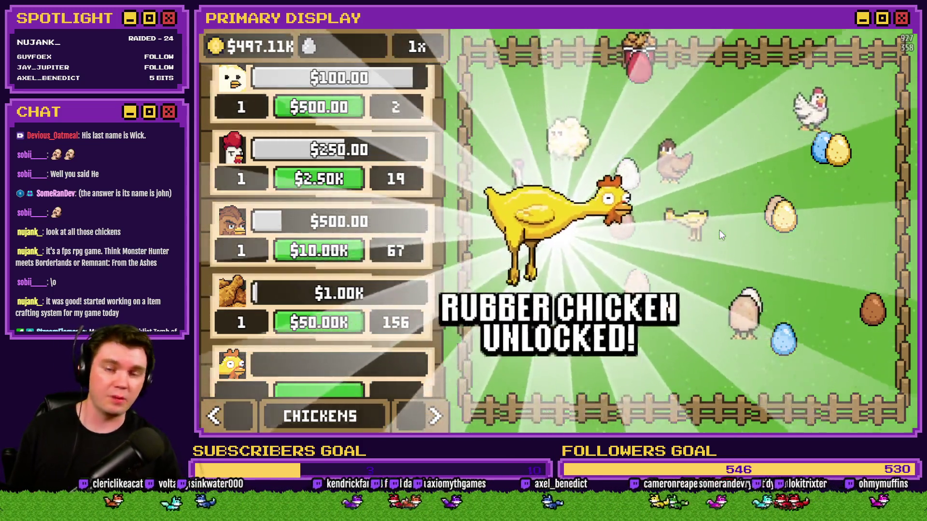
scroll(338, 241, down, 4)
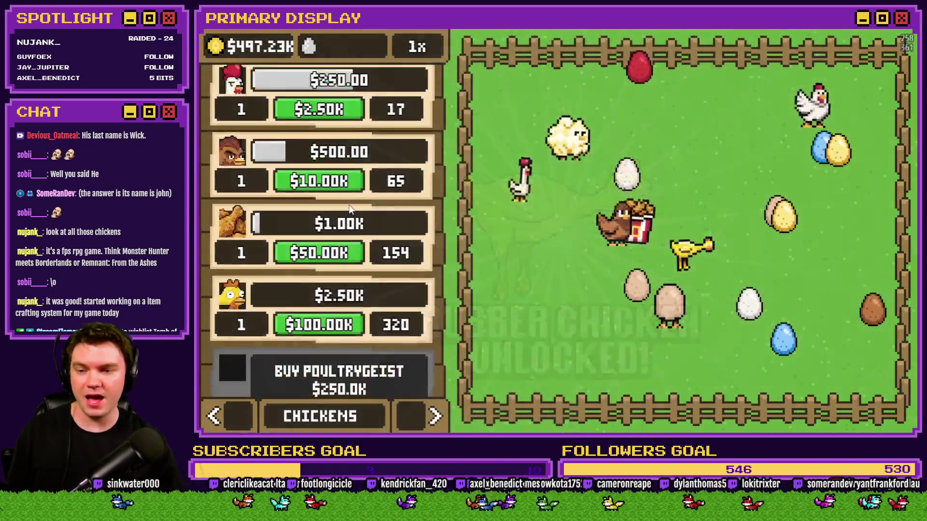
click(377, 271)
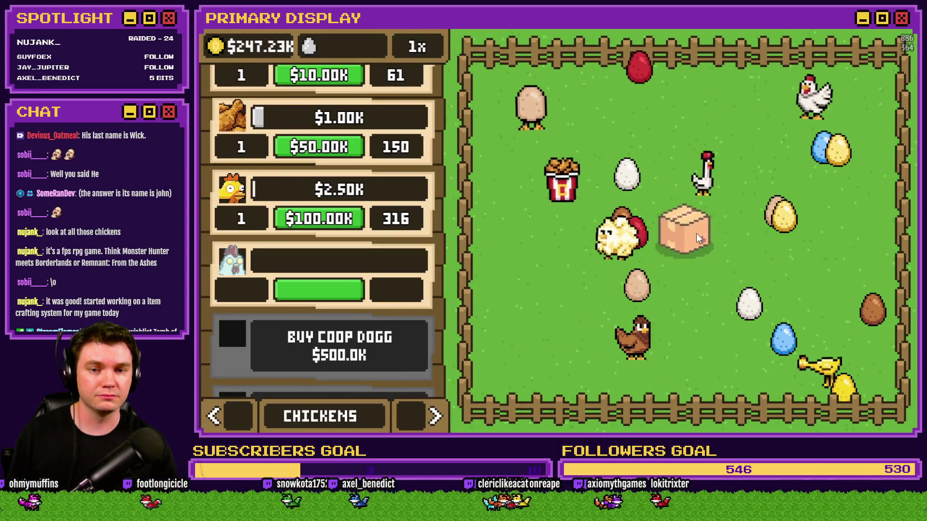
click(696, 234)
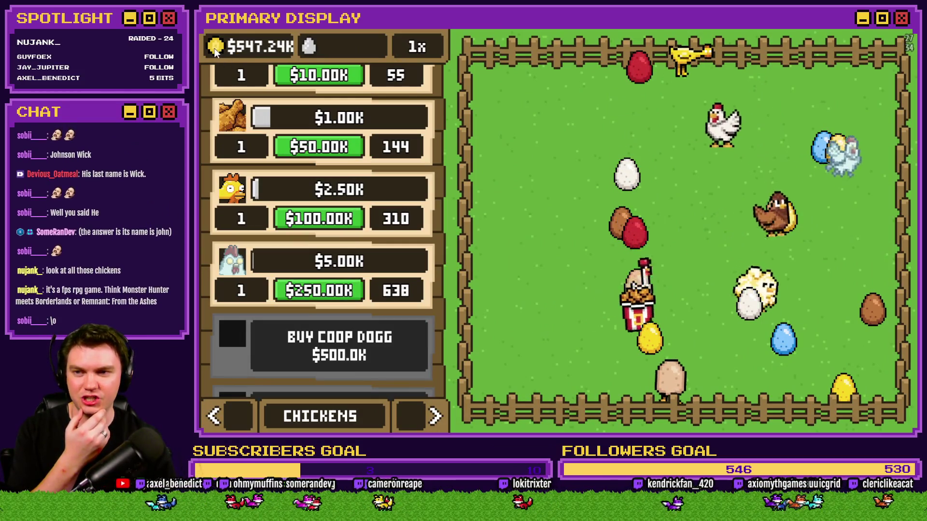
click(340, 344)
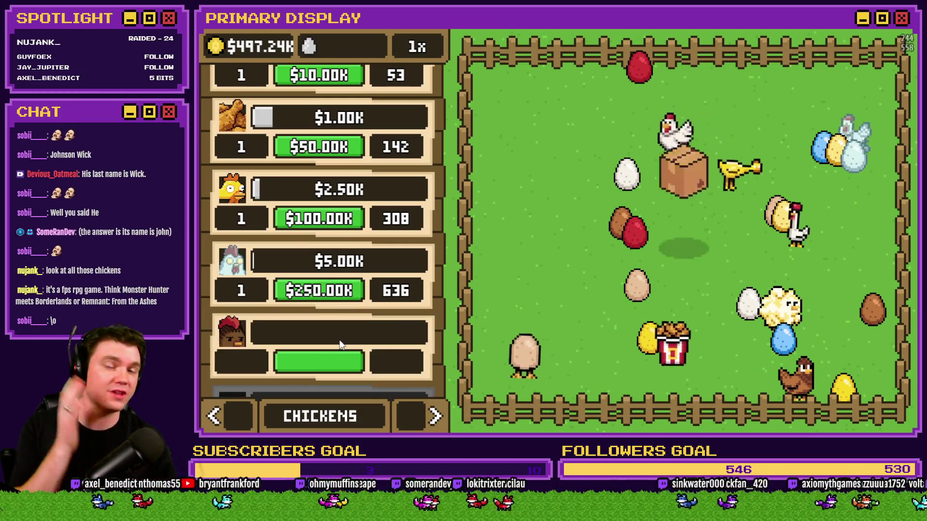
click(691, 236)
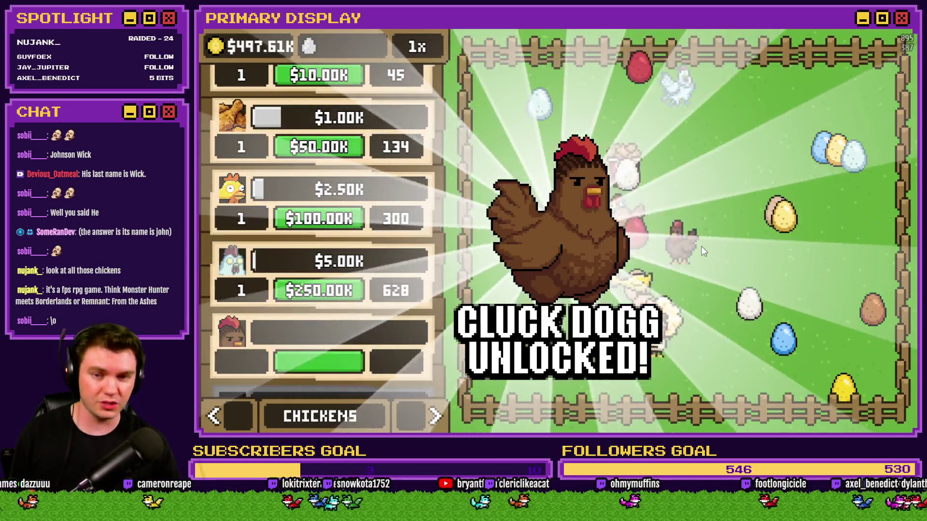
scroll(358, 348, down, 1)
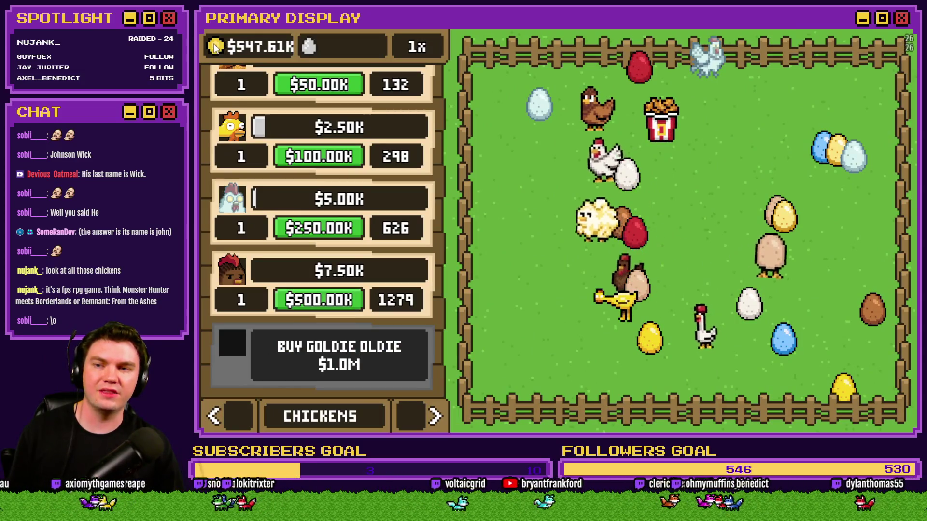
click(349, 366)
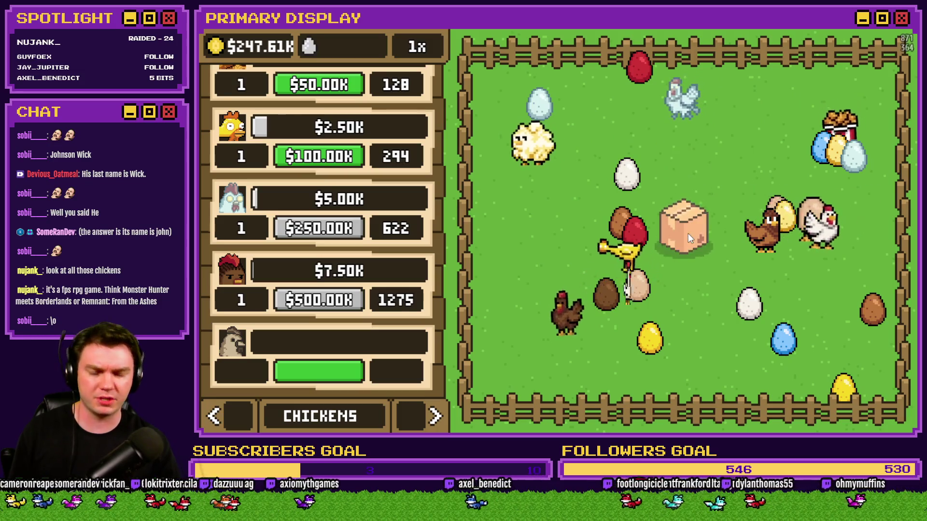
click(688, 233)
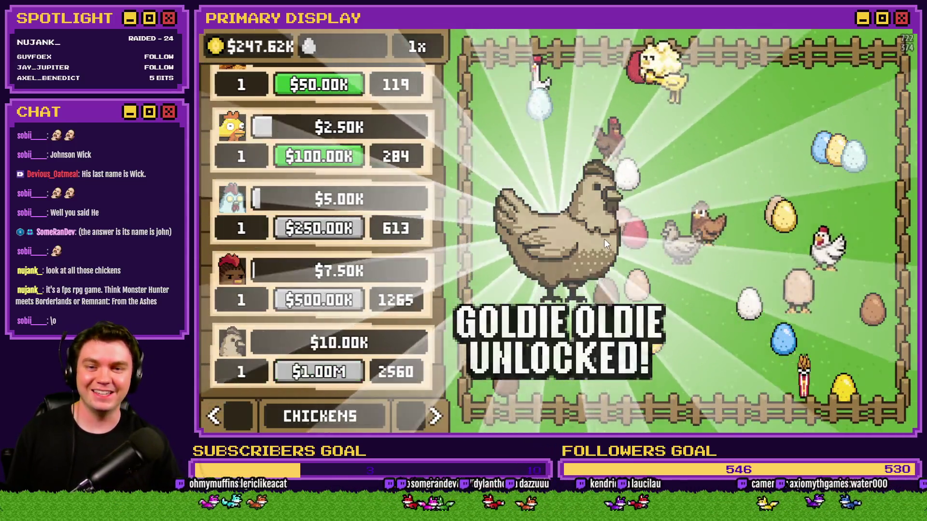
click(605, 239)
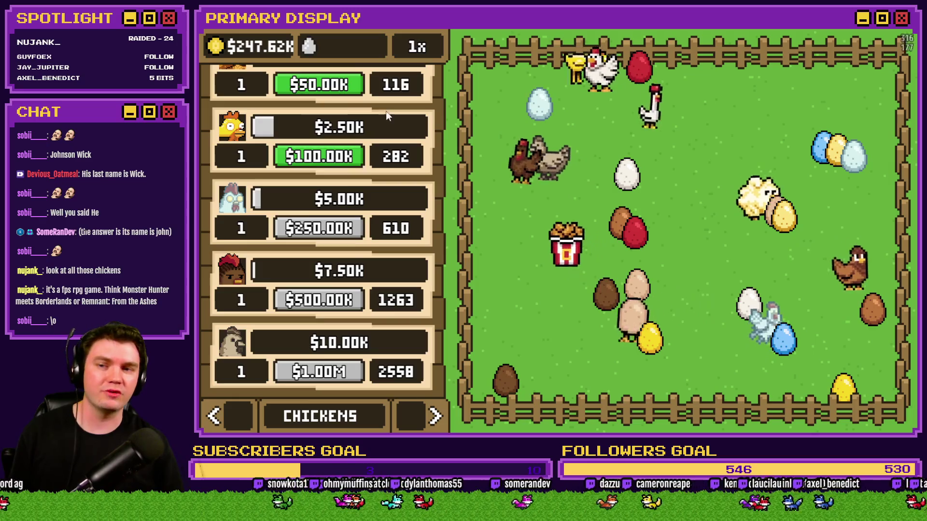
Bulk-buy basic chickens, four singly then twelve times at 10x, and go to Nests
scroll(385, 145, up, 10)
click(318, 121)
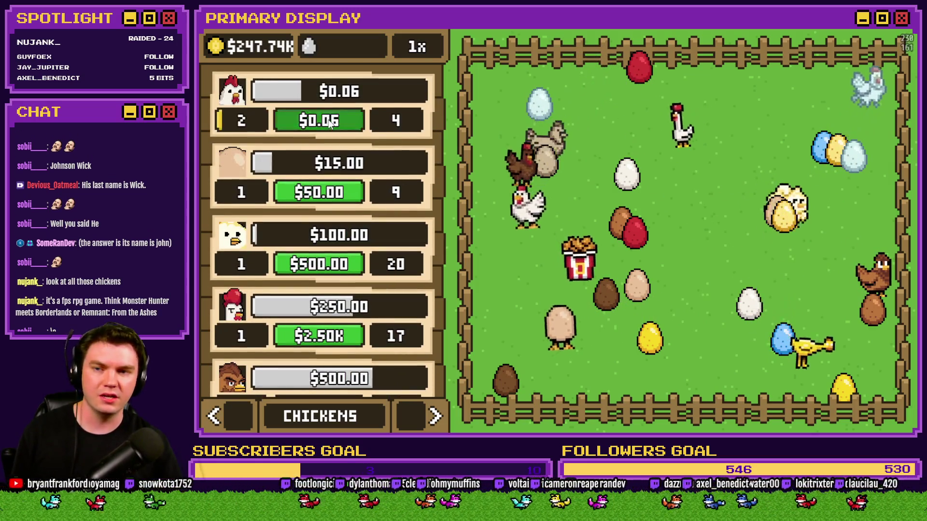
click(319, 120)
click(318, 120)
click(318, 120)
click(411, 53)
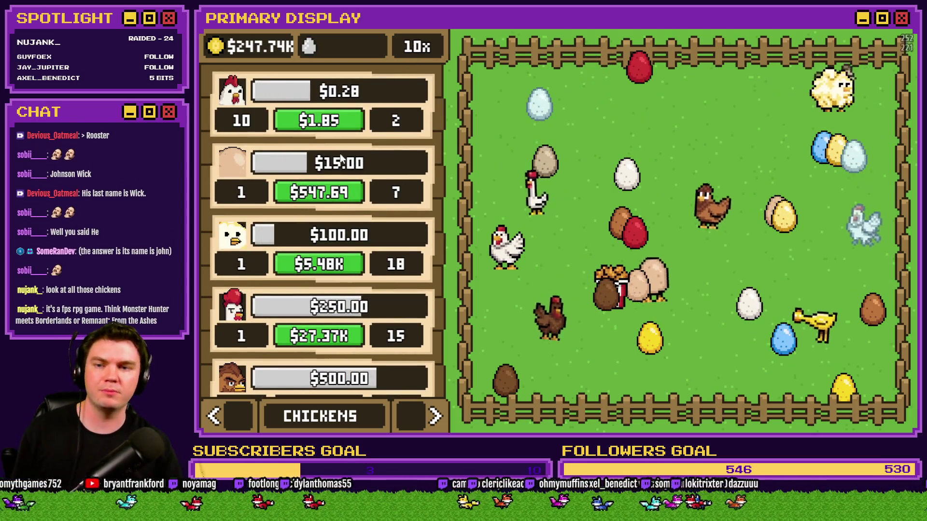
click(332, 121)
click(332, 121)
click(333, 120)
click(332, 121)
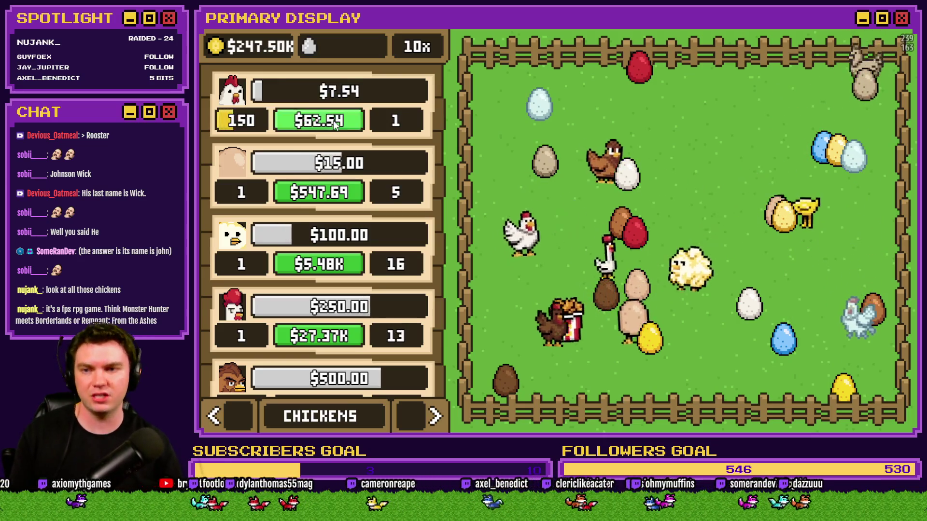
click(333, 120)
click(334, 120)
click(334, 120)
click(334, 120)
click(334, 120)
click(334, 119)
click(334, 119)
click(334, 119)
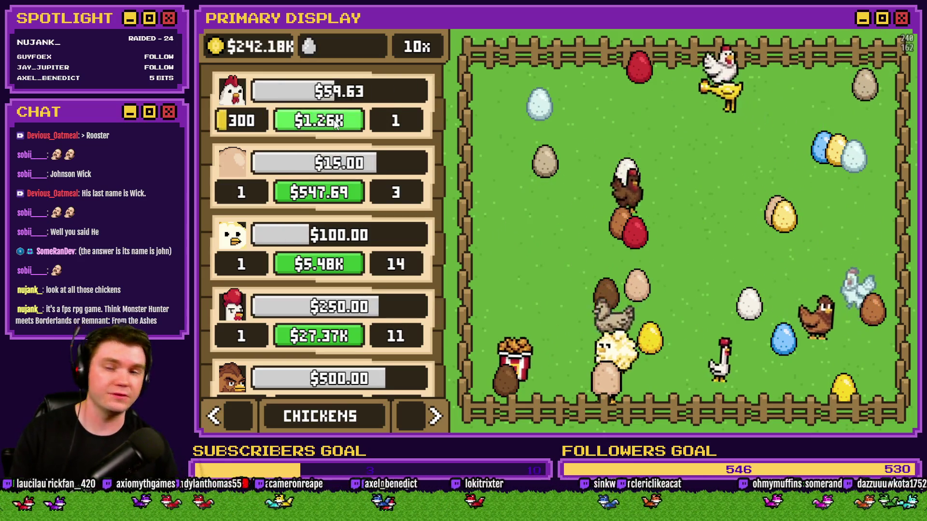
click(334, 120)
click(334, 120)
click(334, 119)
click(334, 120)
click(334, 119)
click(334, 120)
click(334, 120)
click(334, 120)
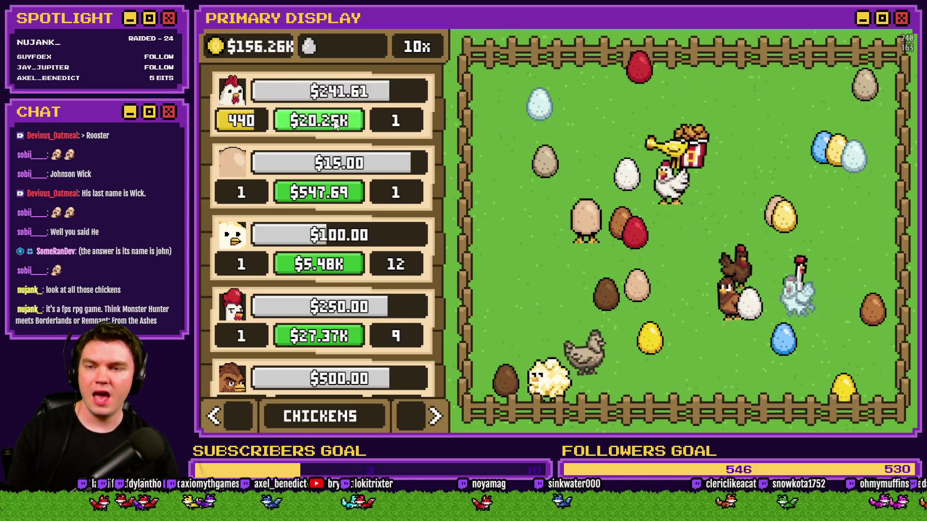
click(334, 120)
click(334, 120)
click(334, 120)
click(334, 120)
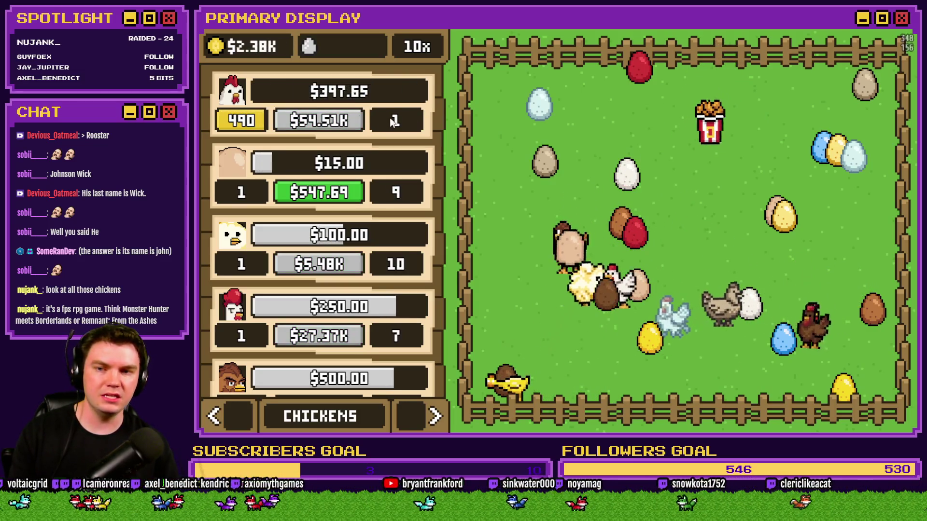
click(421, 415)
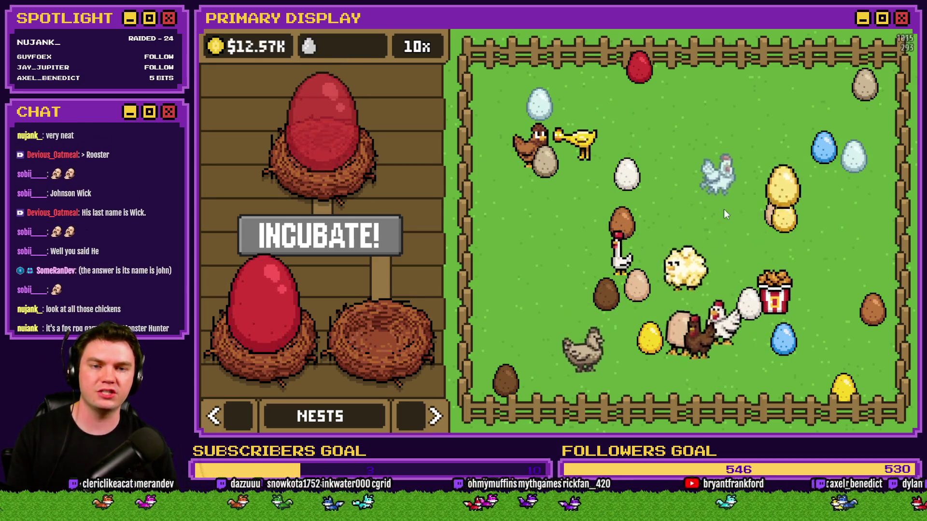
Nest and incubate a red egg, hatch the bucket chicken, then switch to Outfits
drag(782, 188, 391, 329)
click(349, 236)
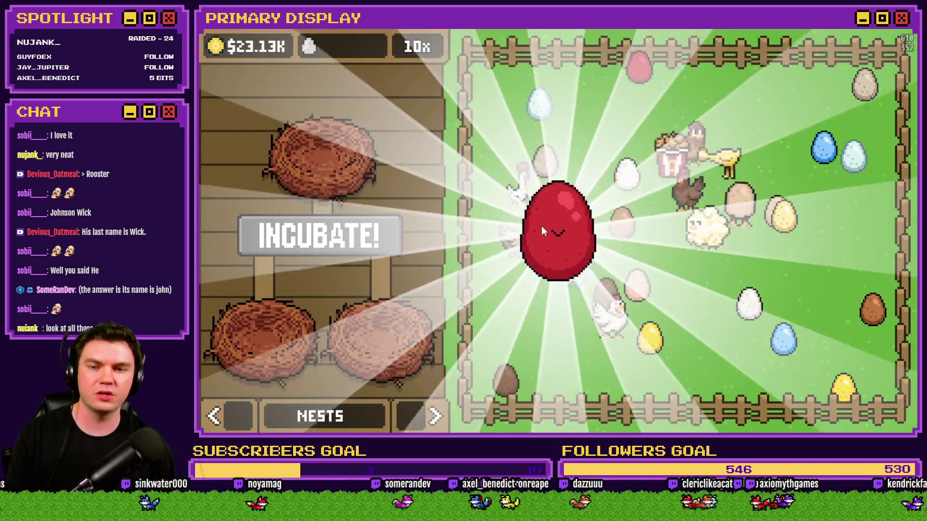
click(555, 235)
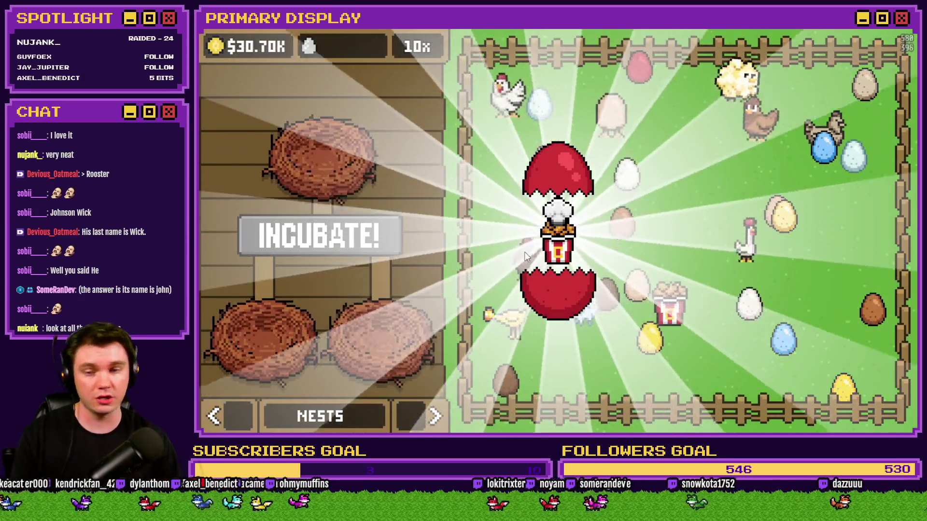
click(525, 256)
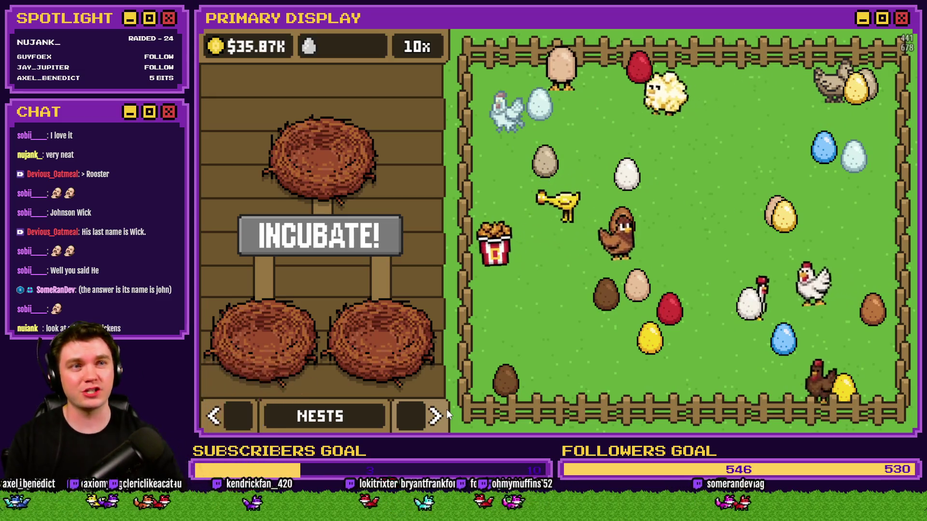
click(436, 415)
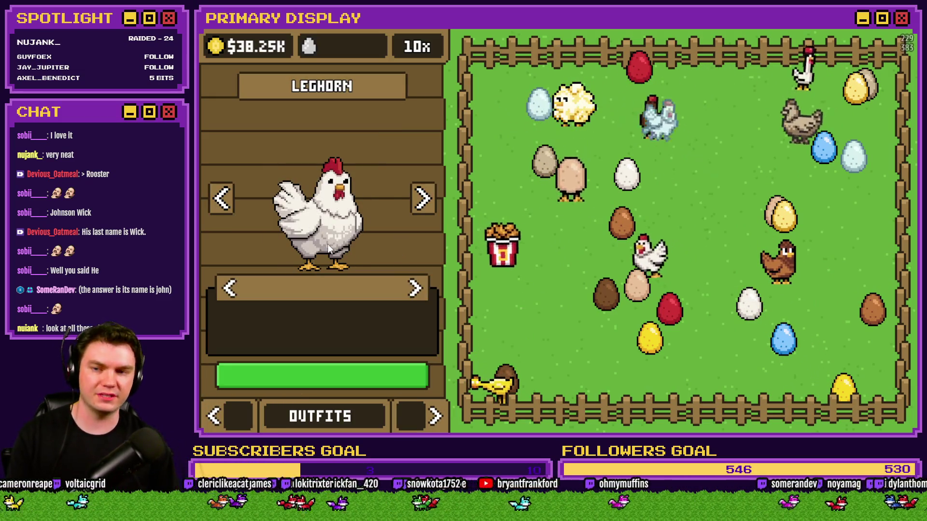
Step forward through four chicken outfits, then back one to Leghorn
click(424, 200)
click(423, 199)
click(423, 199)
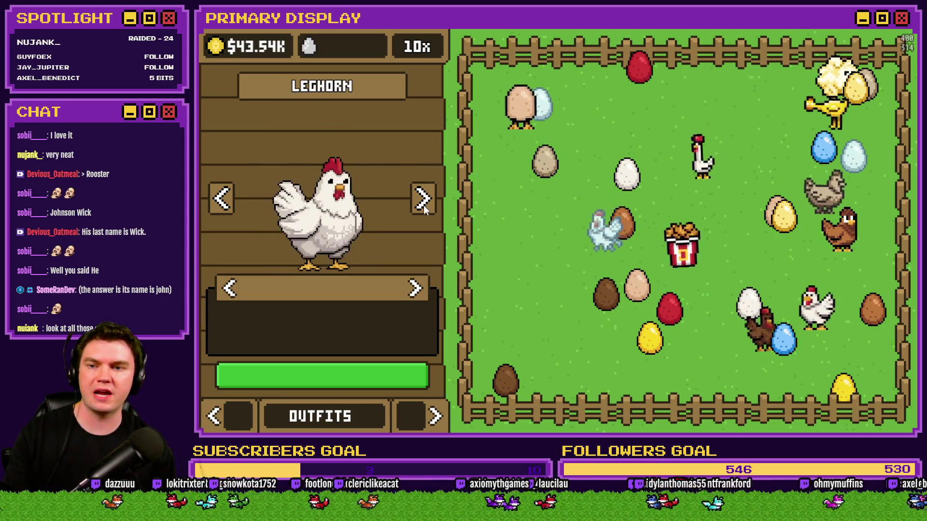
click(423, 199)
click(231, 198)
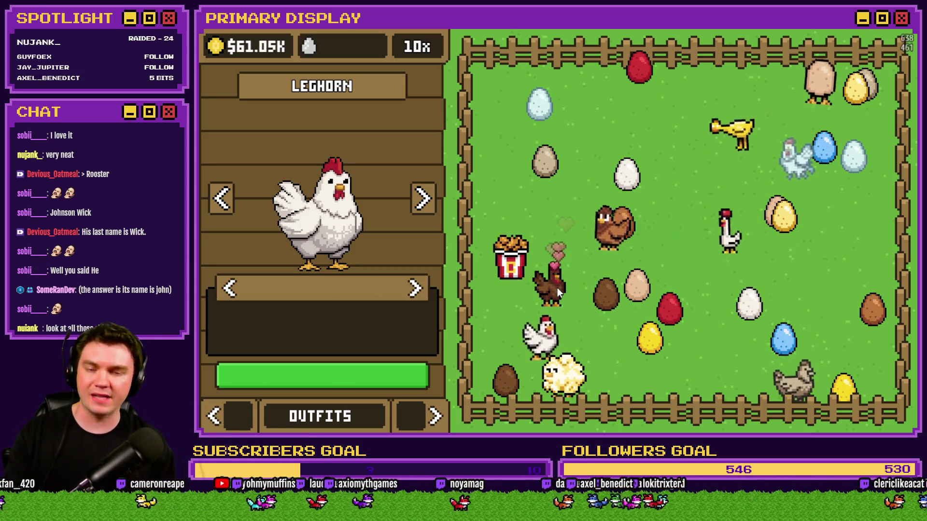
Place red and blue eggs in the bottom nests, incubate, and hatch the red egg
click(215, 415)
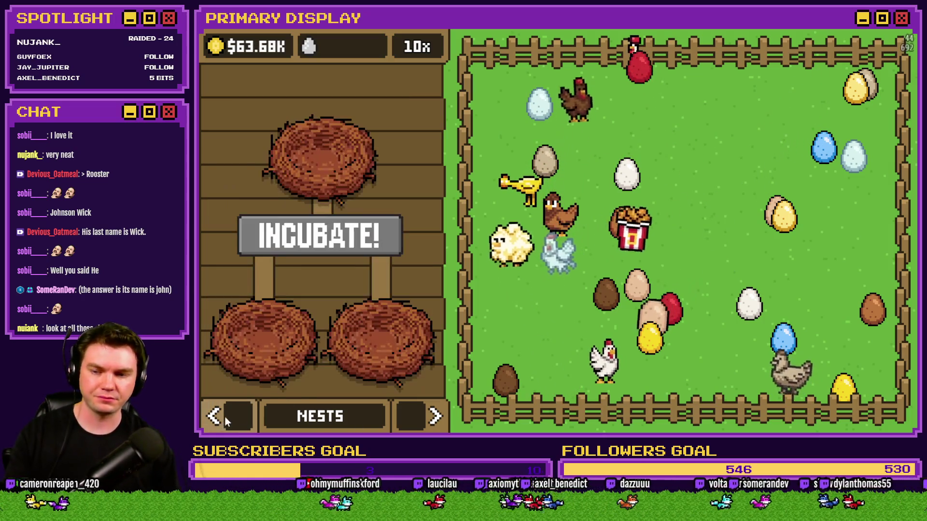
drag(665, 314, 263, 309)
drag(783, 338, 383, 316)
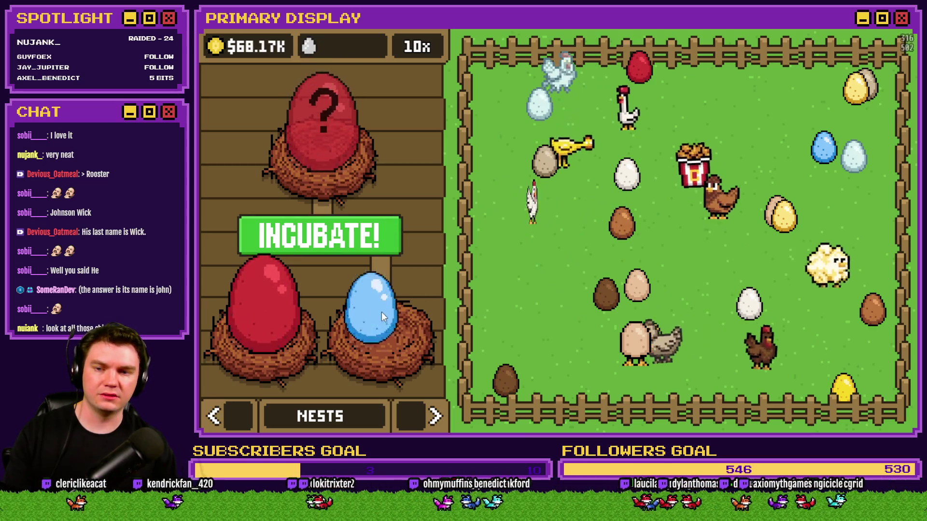
click(359, 251)
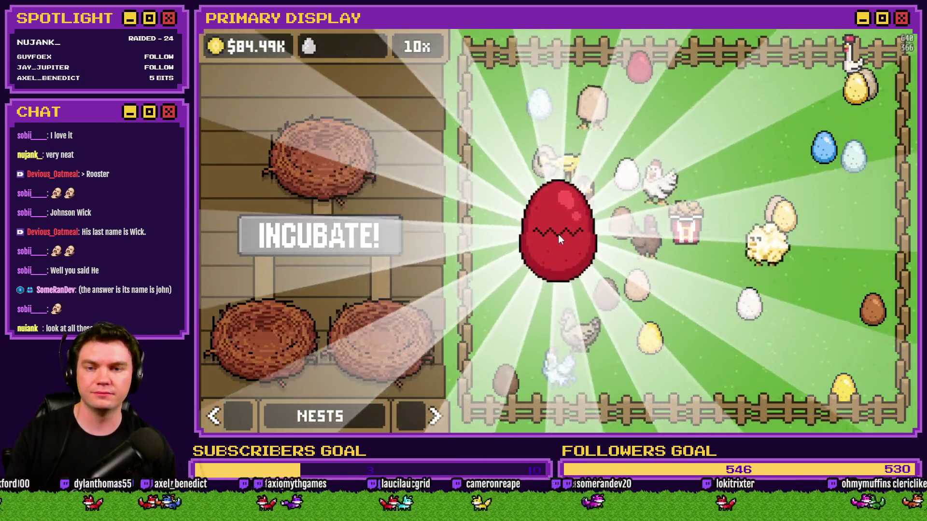
click(558, 235)
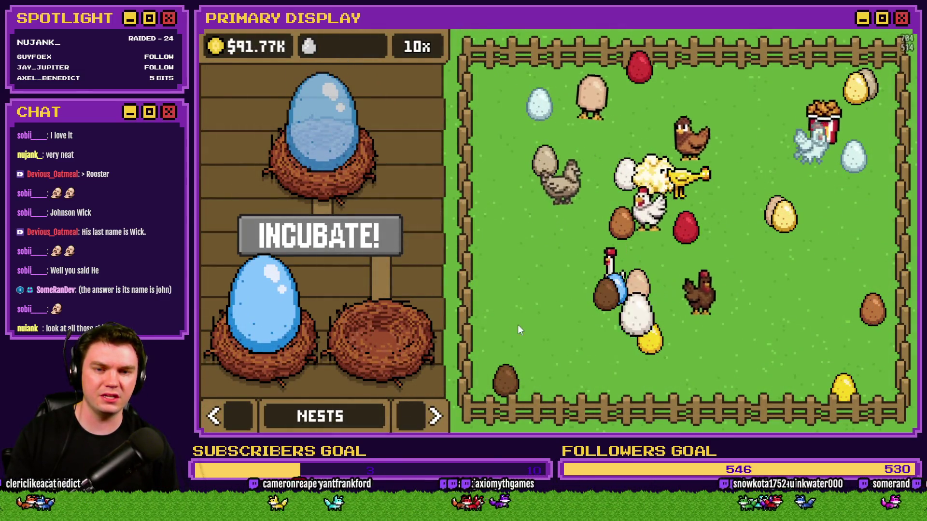
Incubate and hatch the blue egg into a white chicken, then show the Outfits panel
click(343, 239)
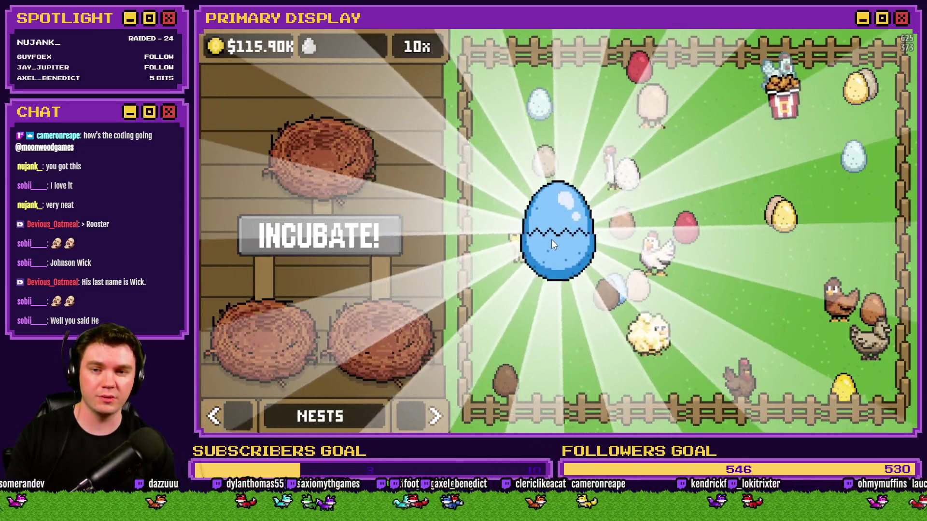
click(551, 239)
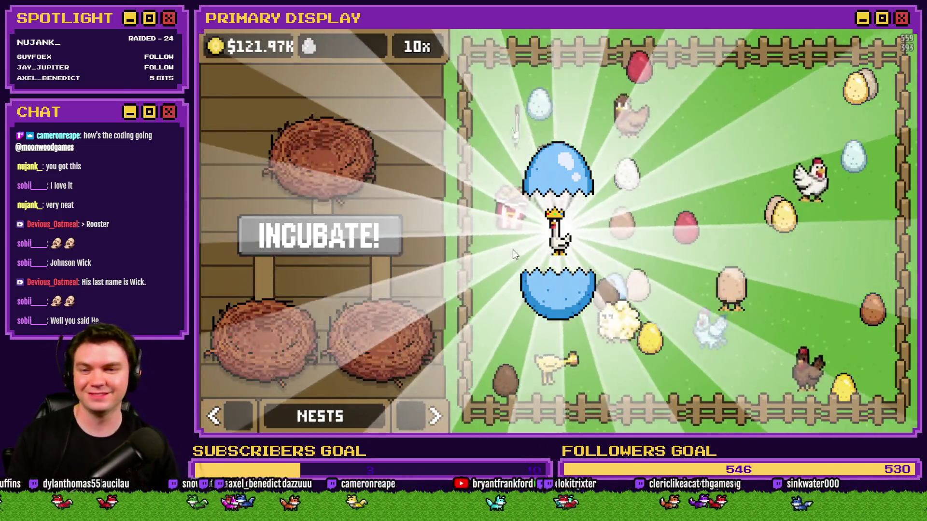
click(513, 250)
click(434, 415)
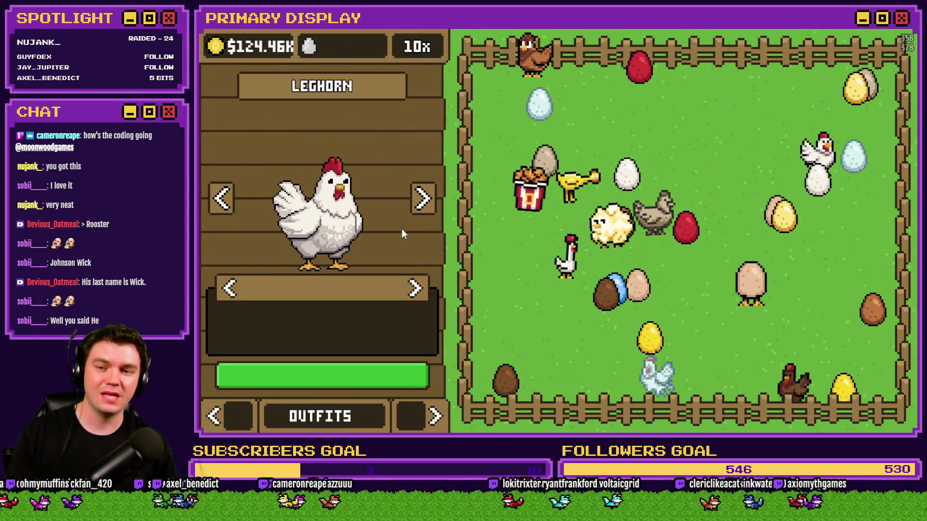
Cycle the outfits chicken selector forward three times and back once to The Johnson
click(422, 198)
click(422, 198)
click(422, 198)
click(229, 200)
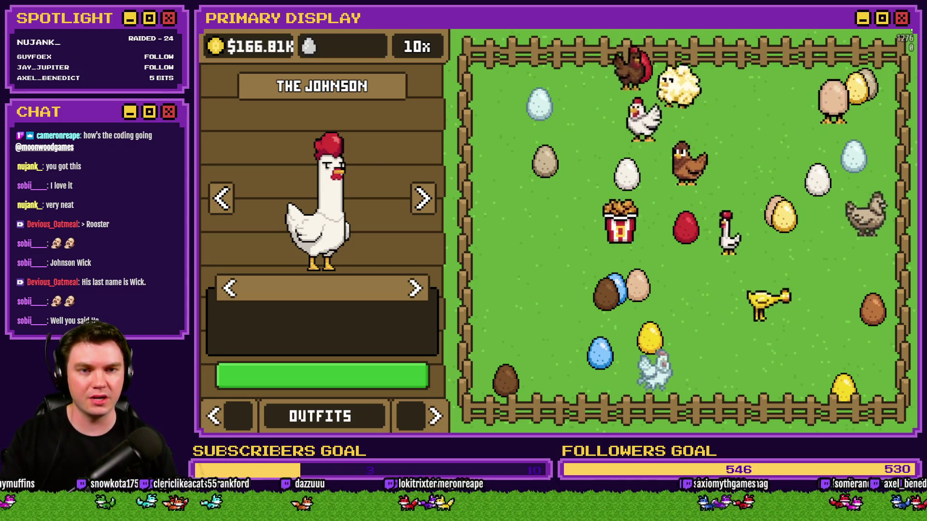
Close the playtest, delete the chicken1CosmeticEquip = 0 command, and switch to the pictures folder
key(alt+F4)
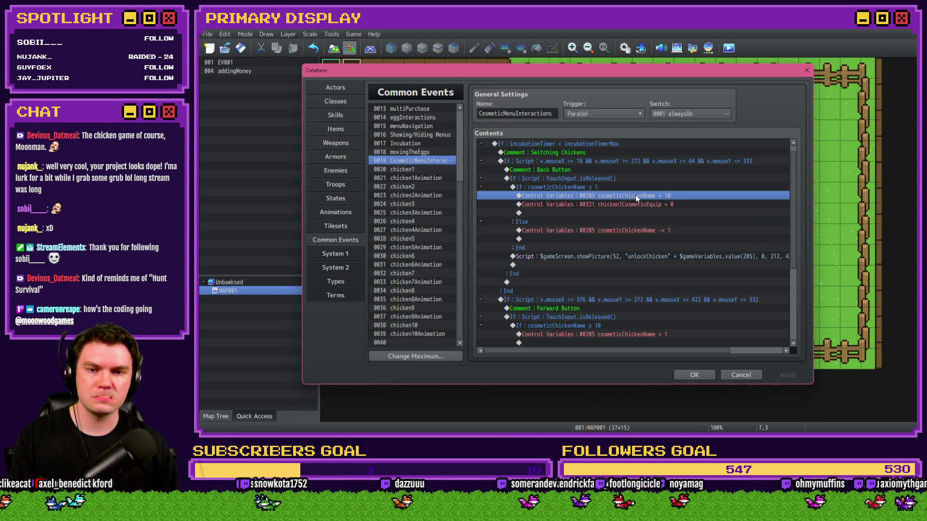
click(636, 205)
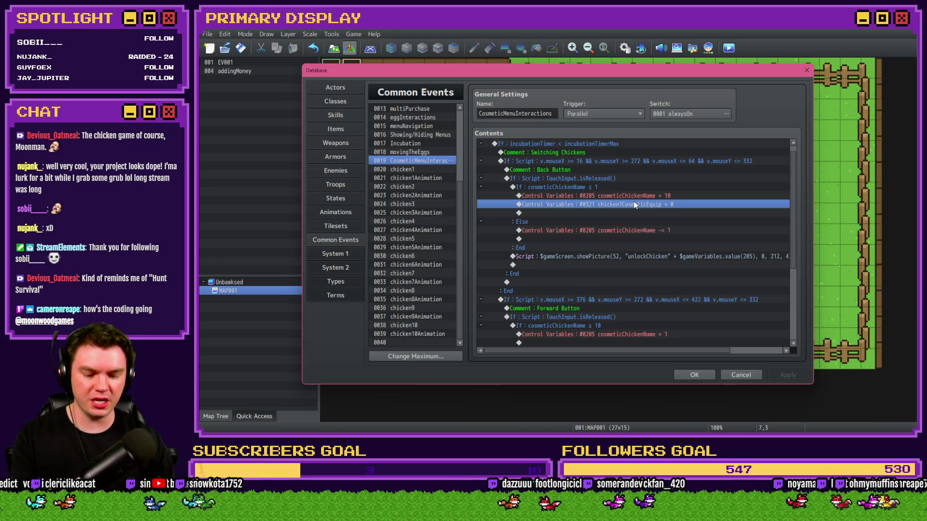
key(Delete)
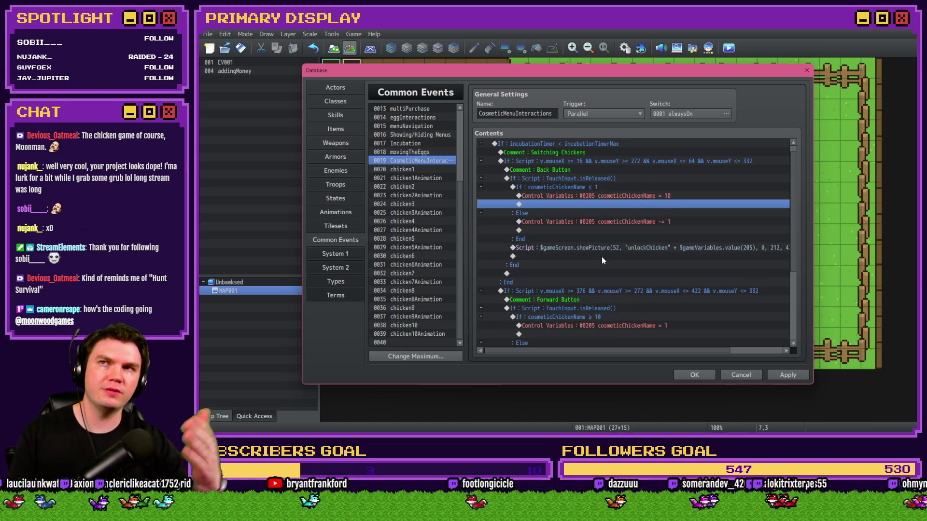
click(637, 248)
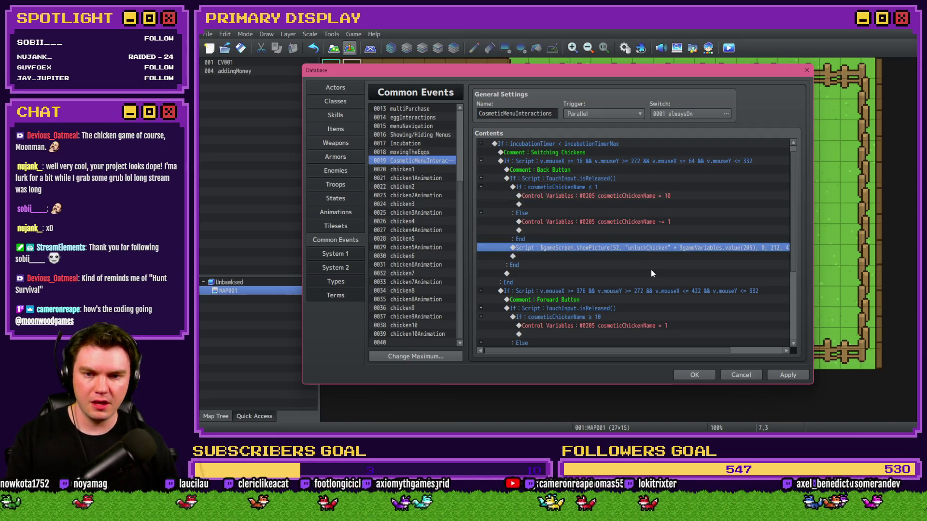
key(alt+Tab)
Check the cosmeticBig4-10.png file name, then reopen the back button's showPicture script in RPG Maker
scroll(611, 314, down, 15)
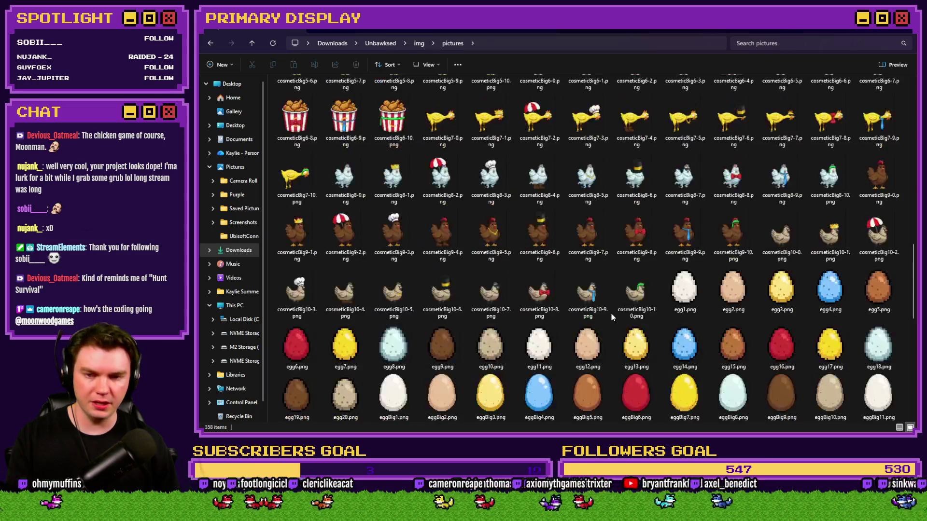
scroll(611, 313, up, 10)
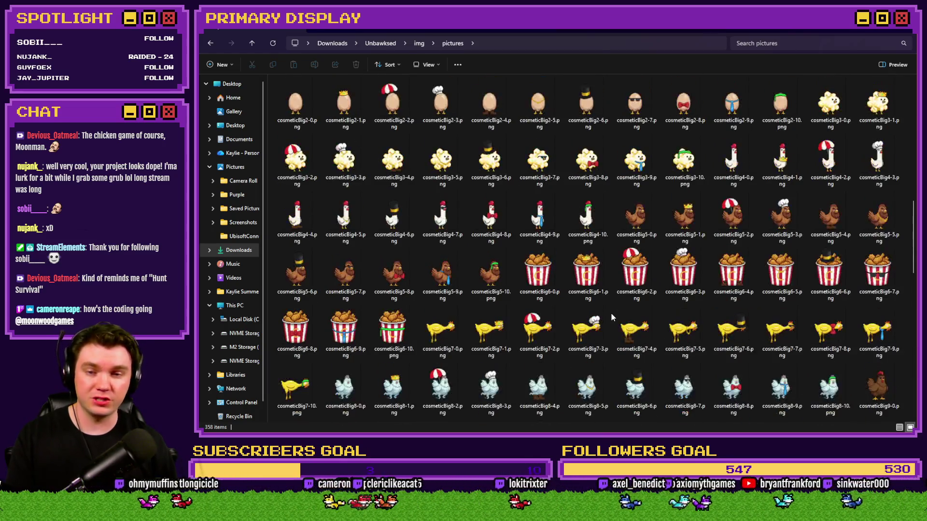
click(587, 217)
click(593, 238)
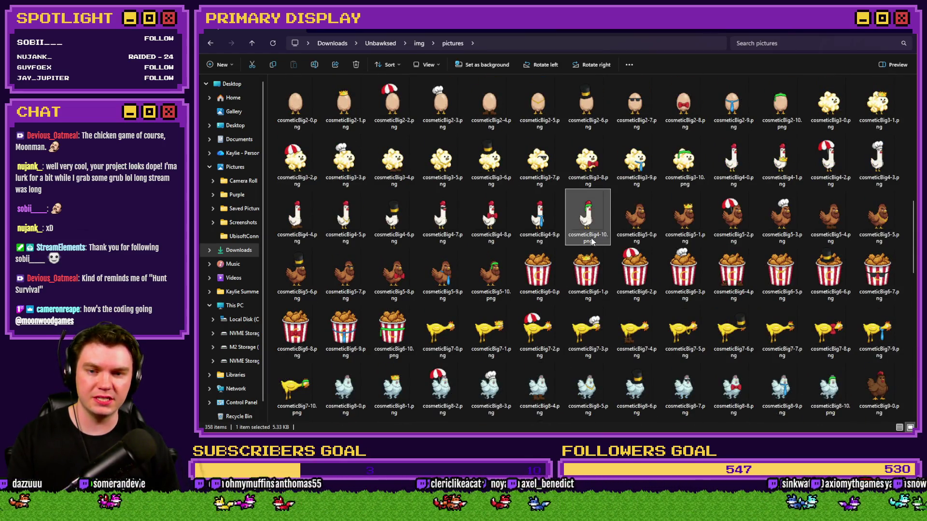
key(Escape)
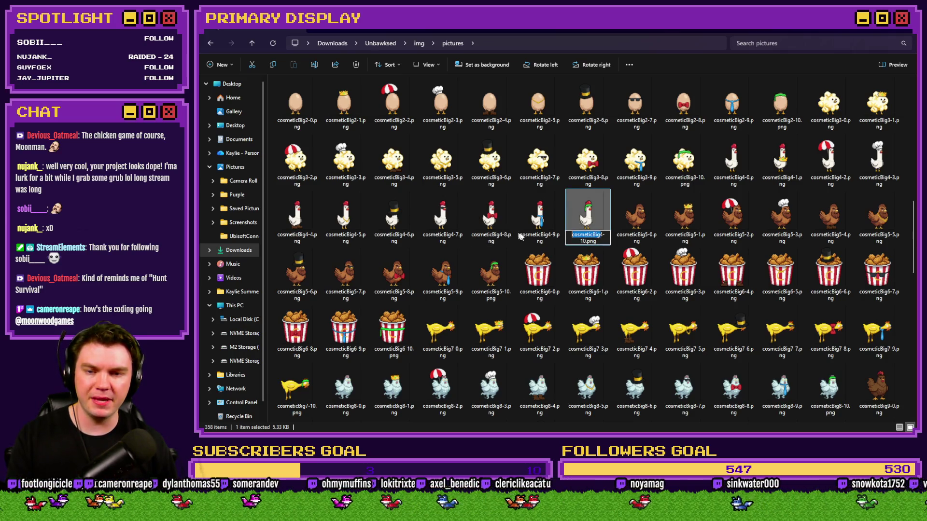
key(alt+Tab)
double_click(652, 249)
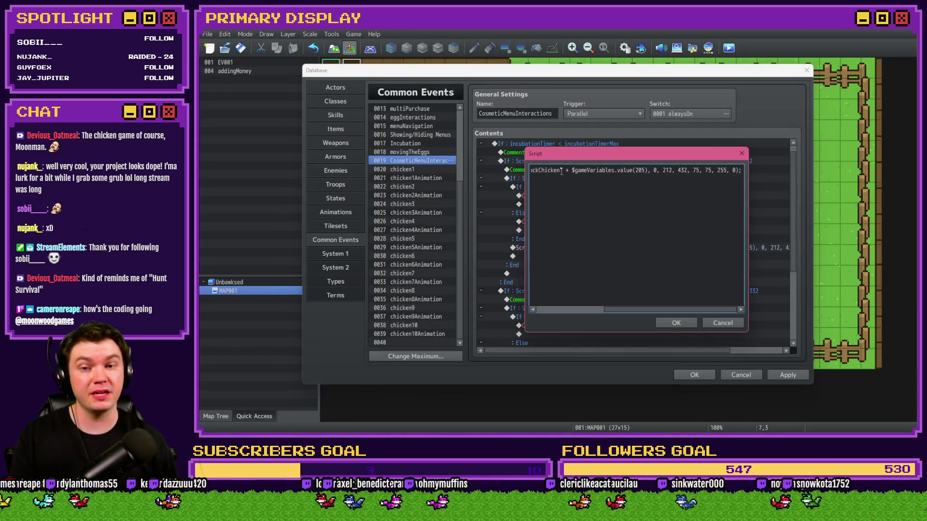
Replace the unlockChicken image prefix with cosmeticBig in the showPicture script
key(shift+Home)
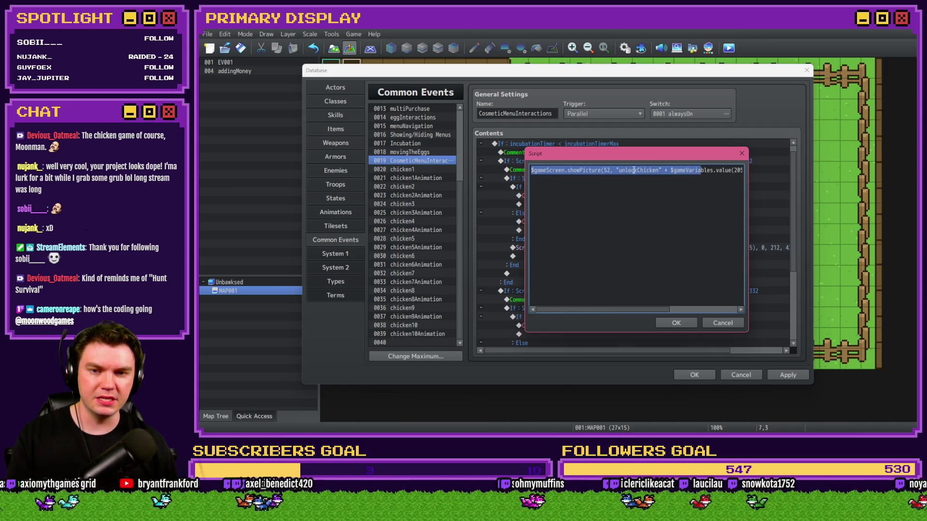
drag(619, 170, 658, 169)
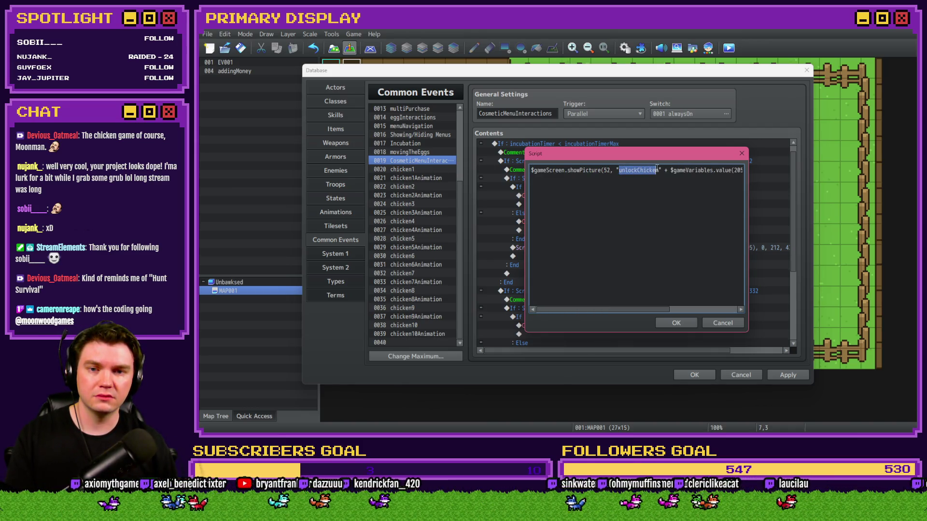
text(cosmeticBig)
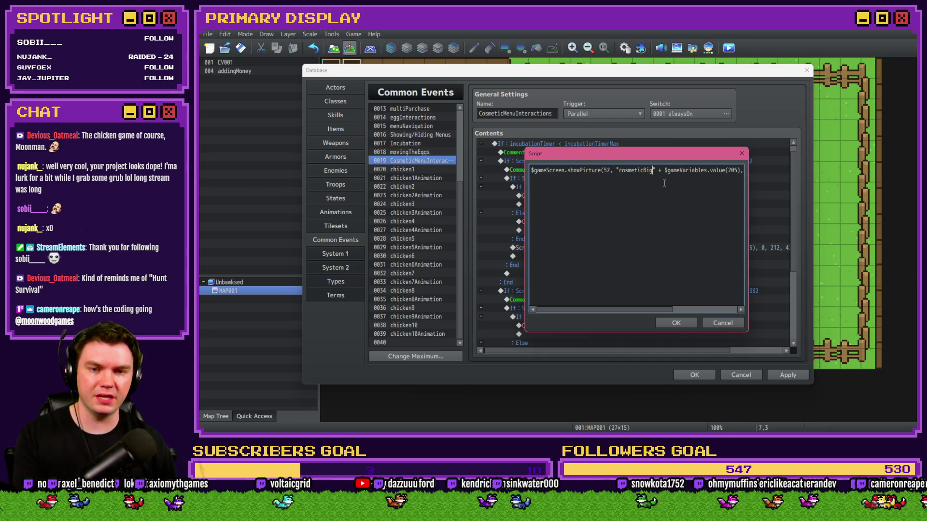
mouse_move(669, 155)
mouse_down()
mouse_move(641, 205)
mouse_move(668, 265)
mouse_up()
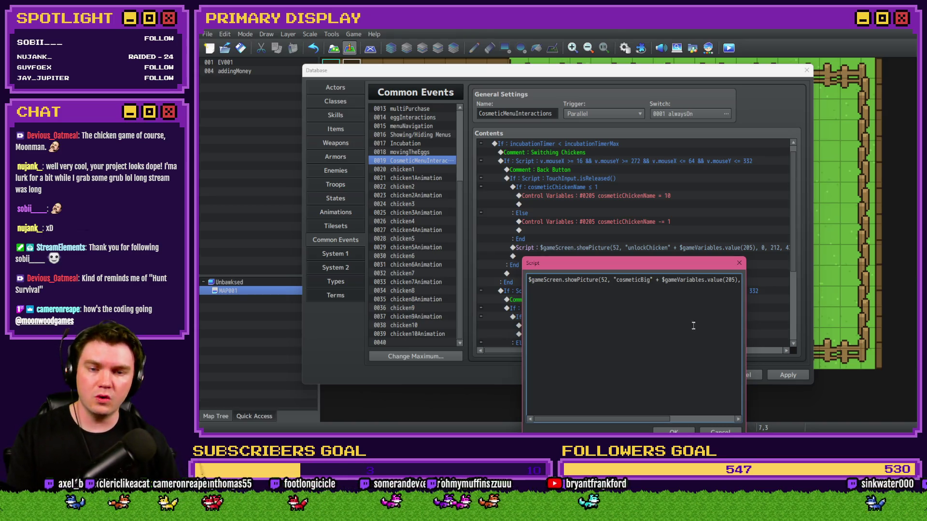
Append + "-" + $gameVariables.value(205) after value(205) in the image name and confirm the script
key(Right)
key(Right)
key(Right)
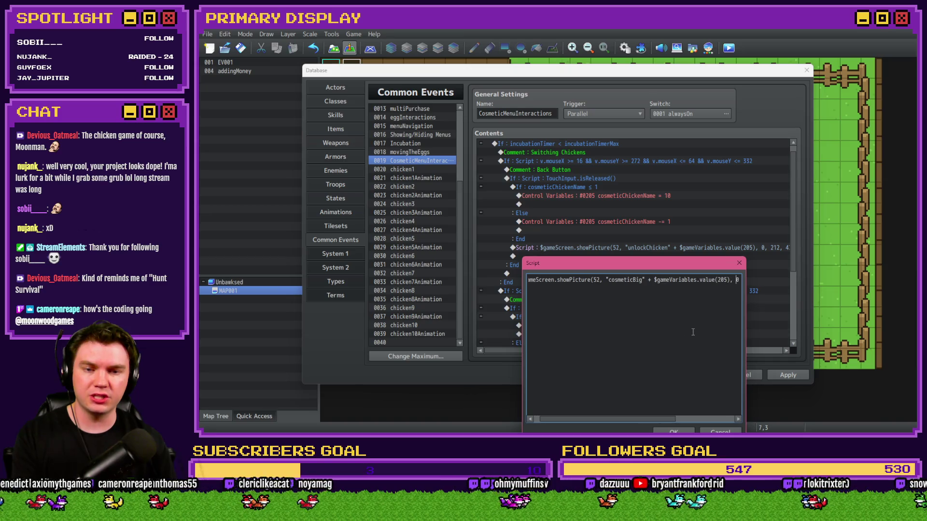
key(Delete)
text(+)
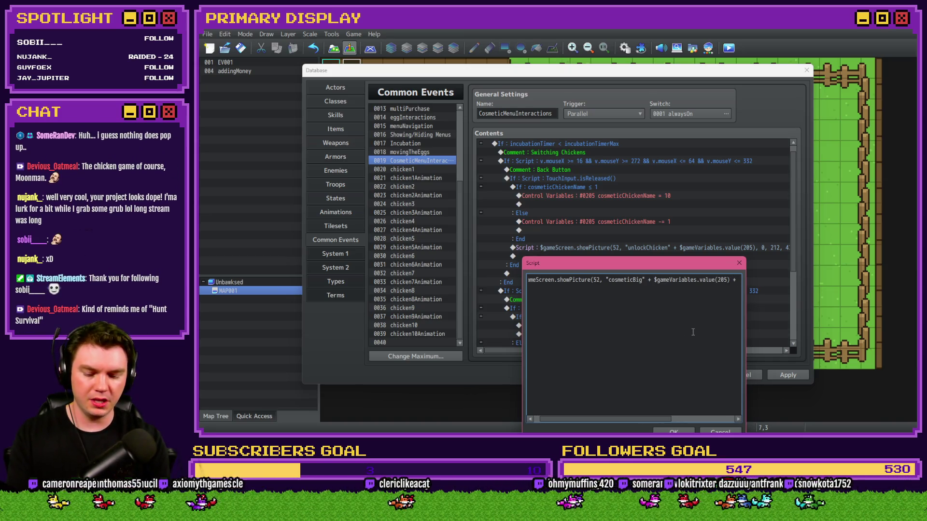
text(""-)
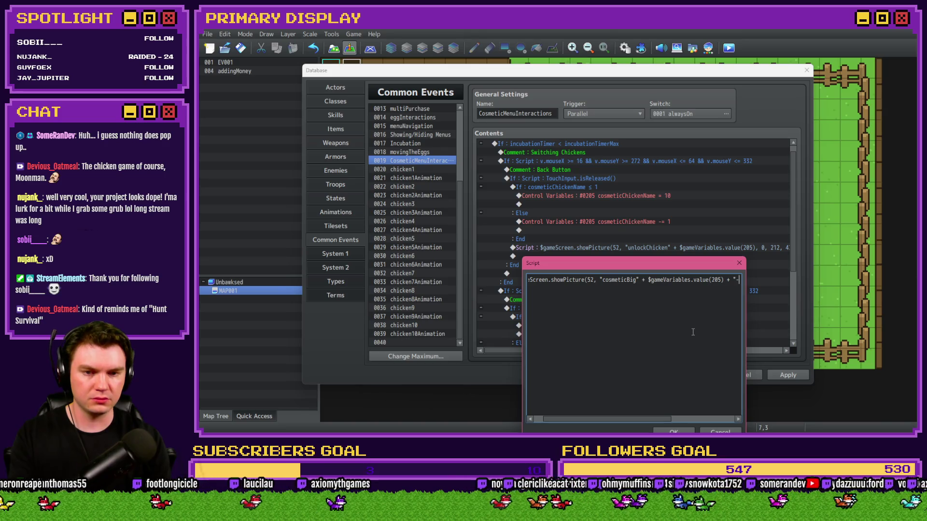
key(Right)
text(,)
key(BackSpace)
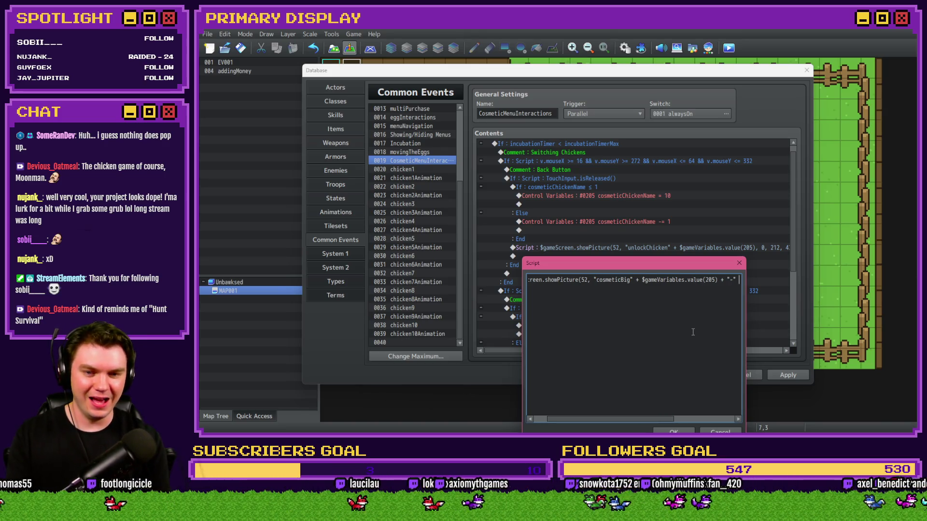
text(+)
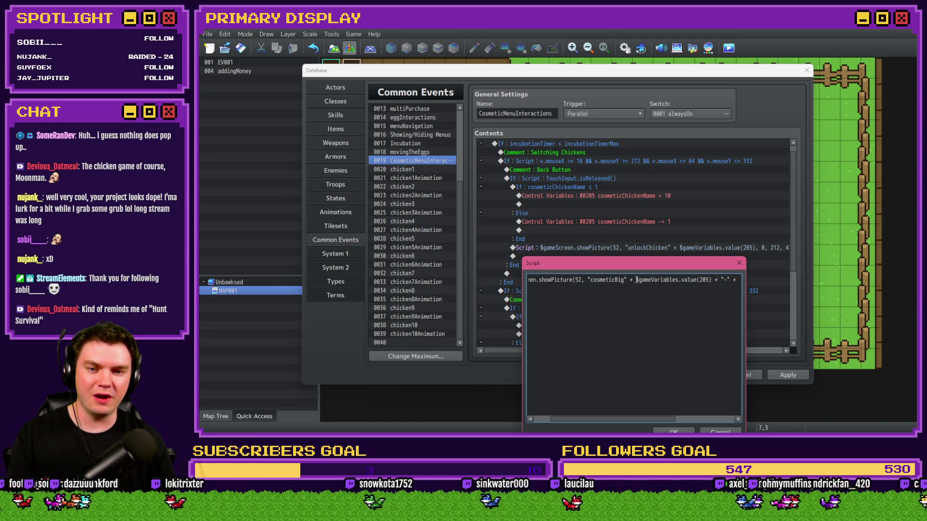
drag(636, 280, 713, 279)
key(ctrl+c)
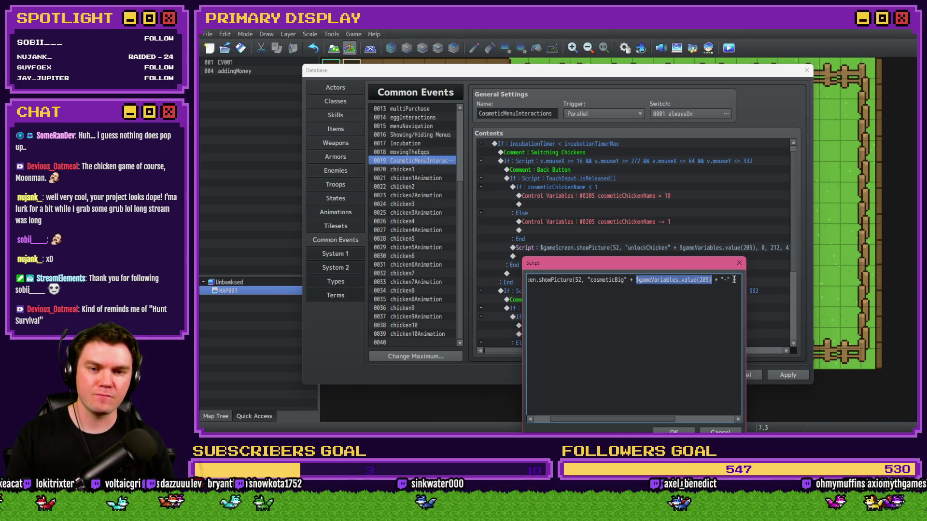
click(735, 280)
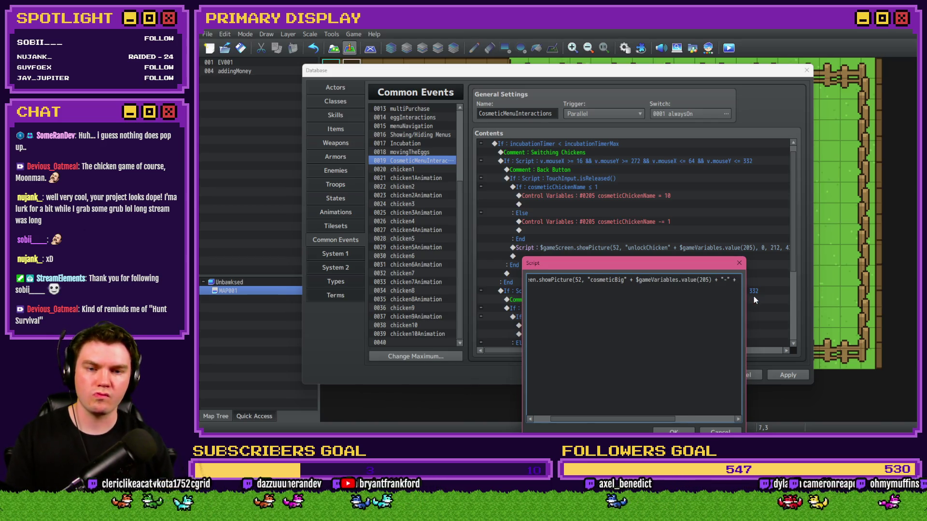
key(ctrl+v)
click(673, 431)
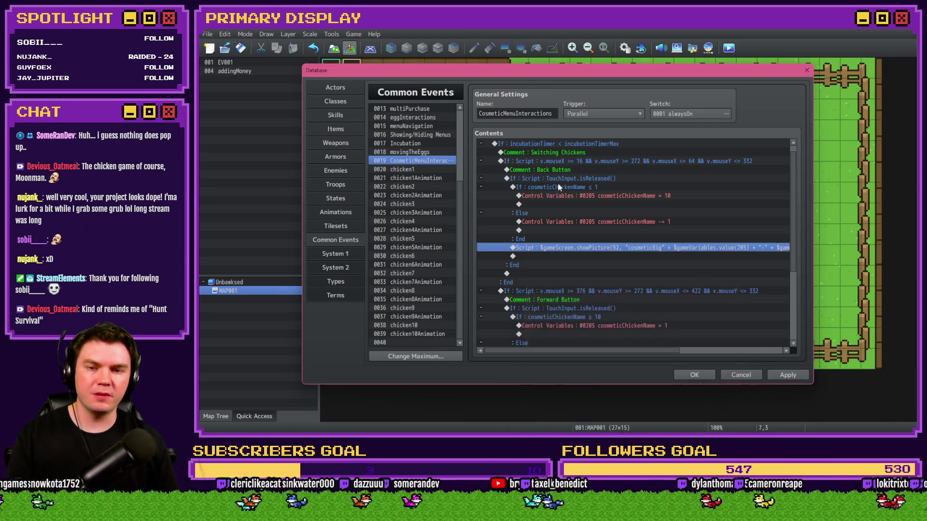
double_click(569, 204)
click(577, 222)
Add a Control Variables command setting variable 0321 chicken1CosmeticEquip to constant 0
click(642, 180)
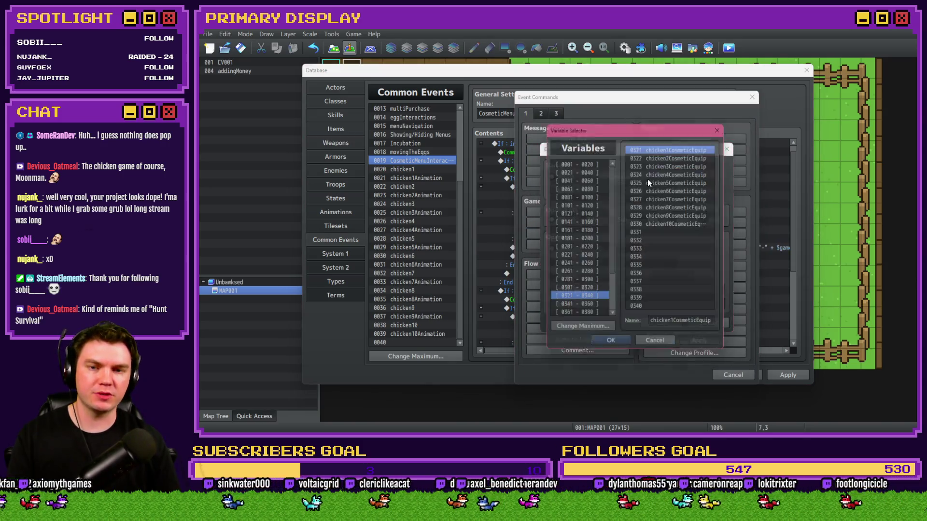
double_click(681, 147)
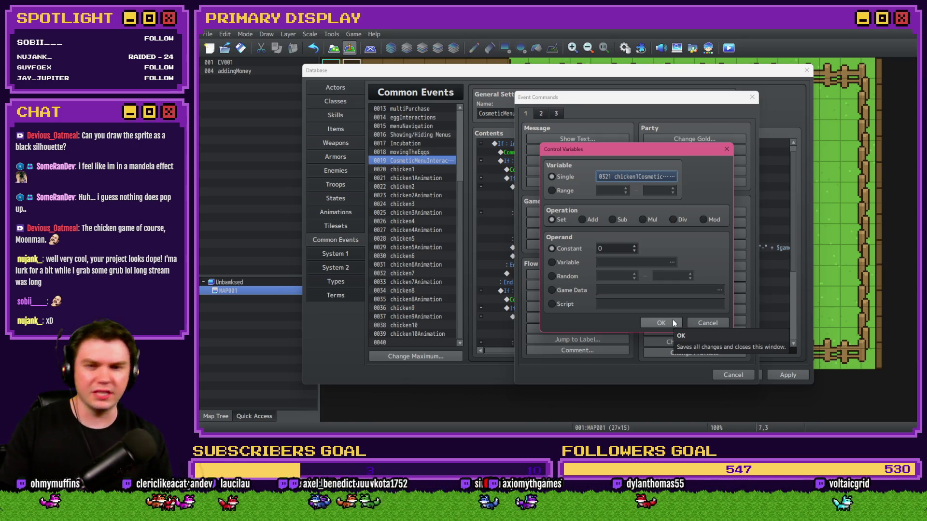
click(661, 322)
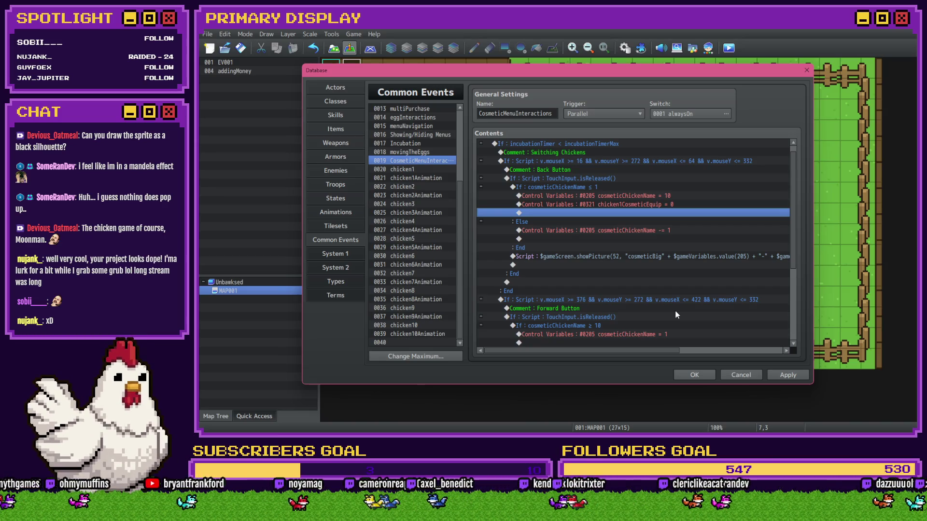
click(642, 206)
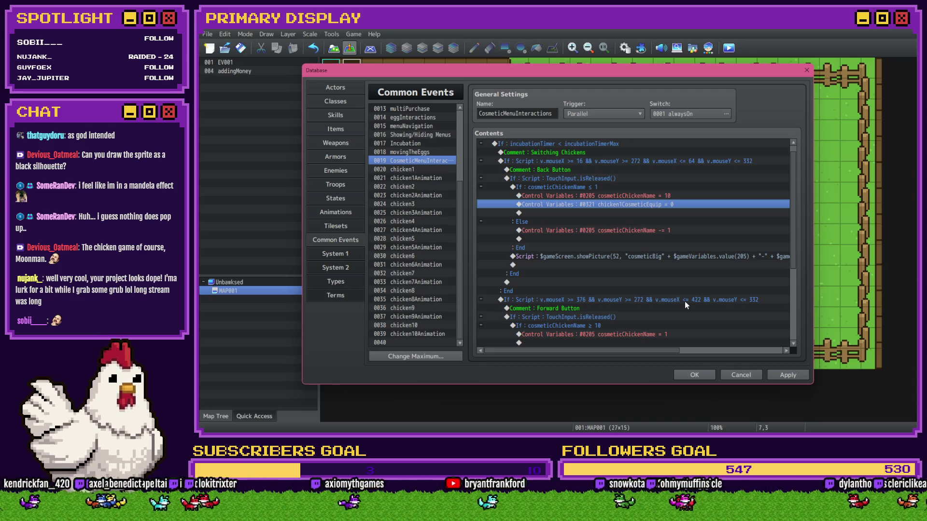
Append + "-" + $gameVariables.value(320 + $gameVariables.value(205 to the showPicture file name
double_click(664, 260)
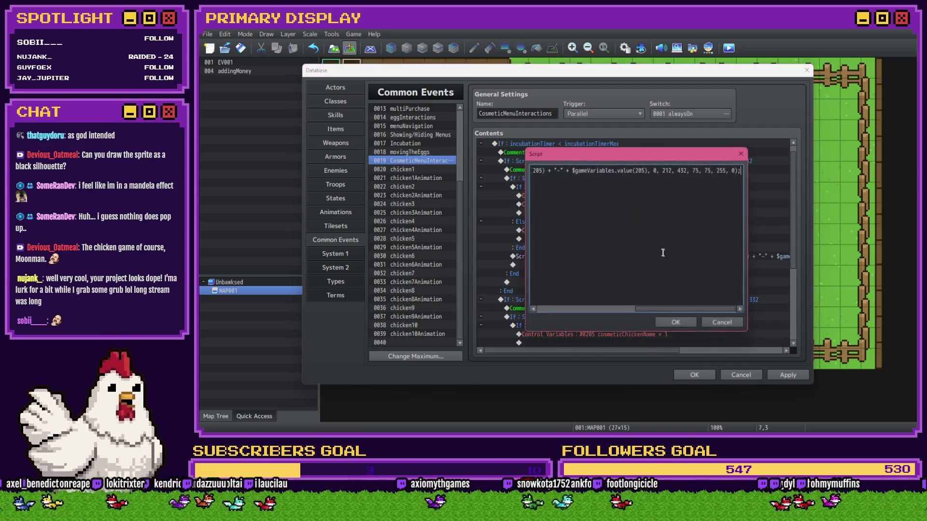
key(ctrl+a)
click(610, 170)
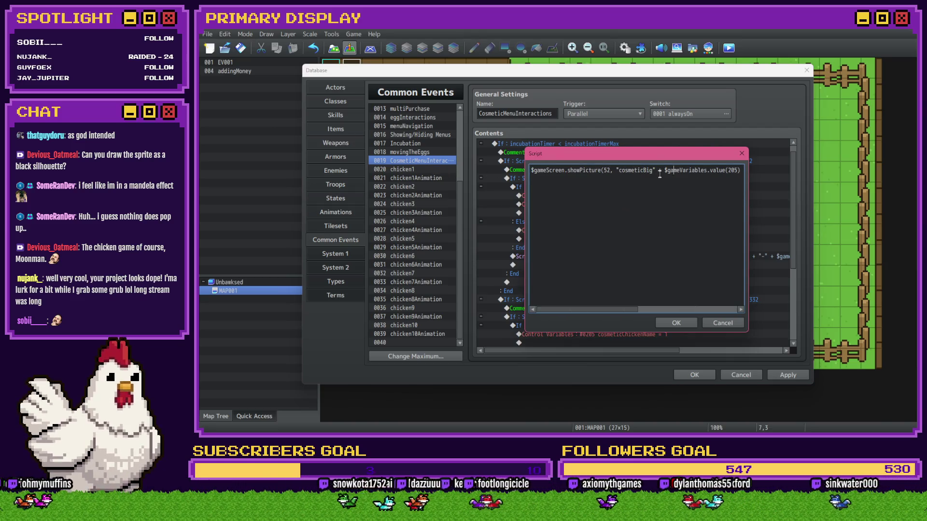
key(End)
text(+ "-" + $gameVariables.value(205))
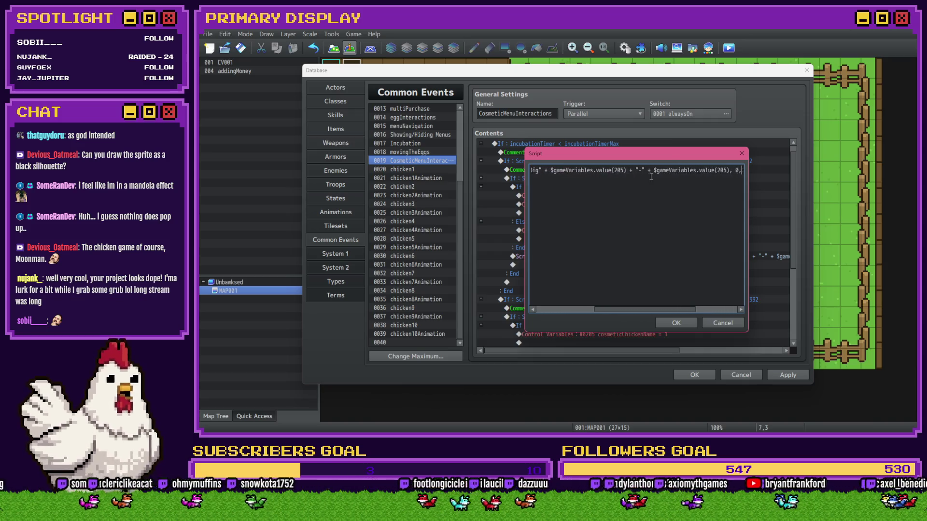
drag(676, 154, 667, 217)
key(Left)
key(BackSpace)
key(BackSpace)
key(BackSpace)
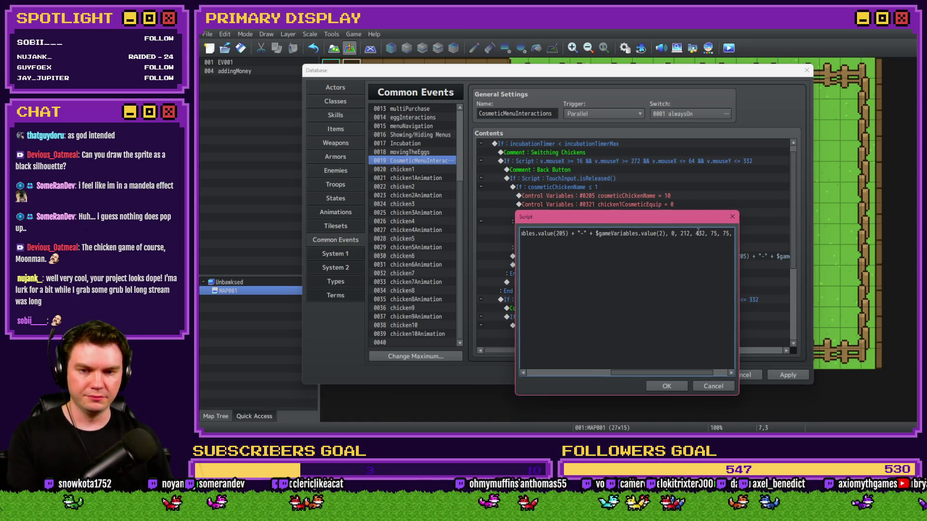
text(321)
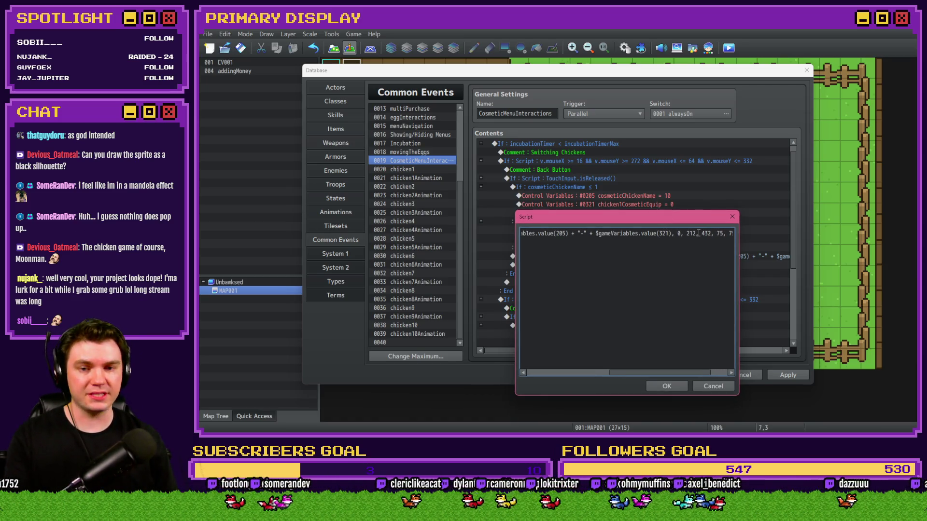
text( + $)
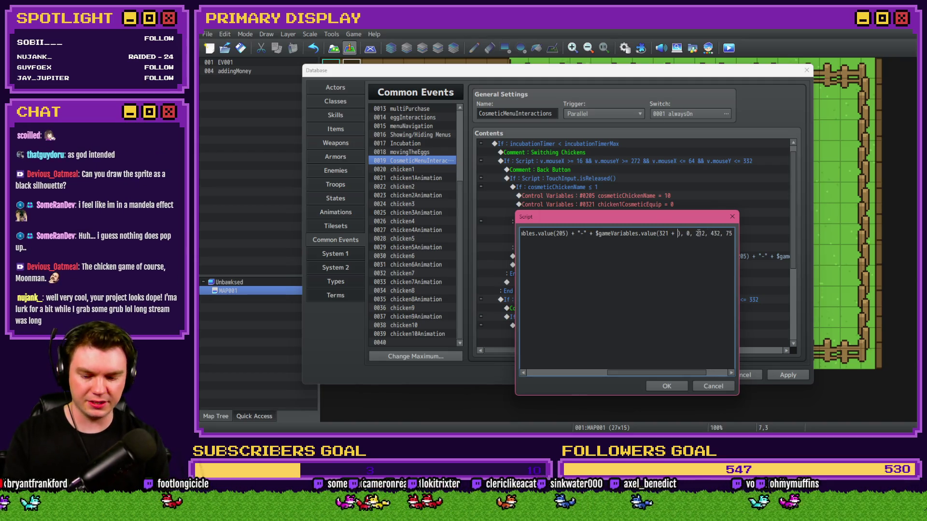
text(game)
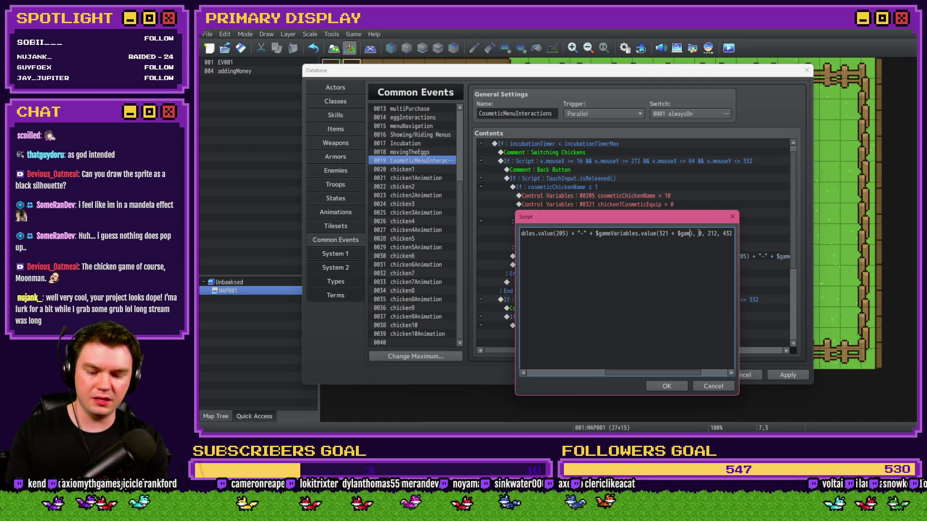
text(Variables.value)
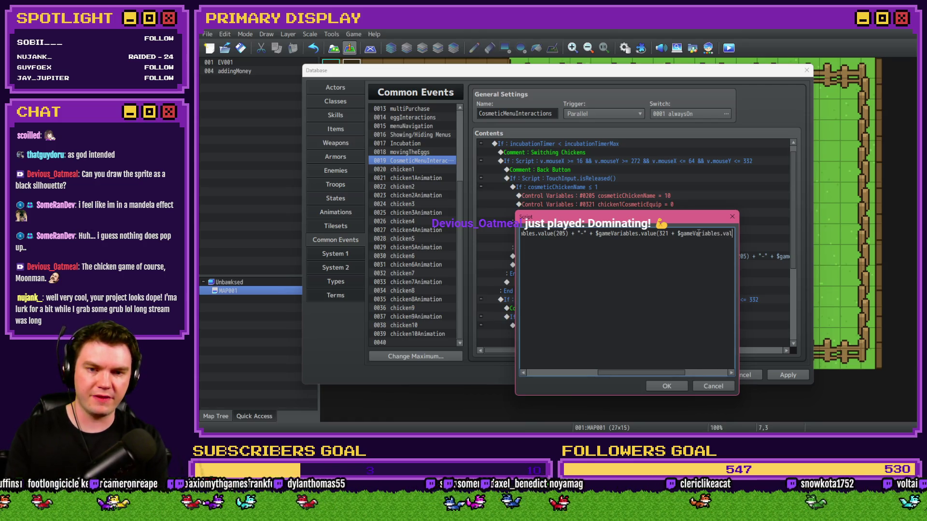
text((0)
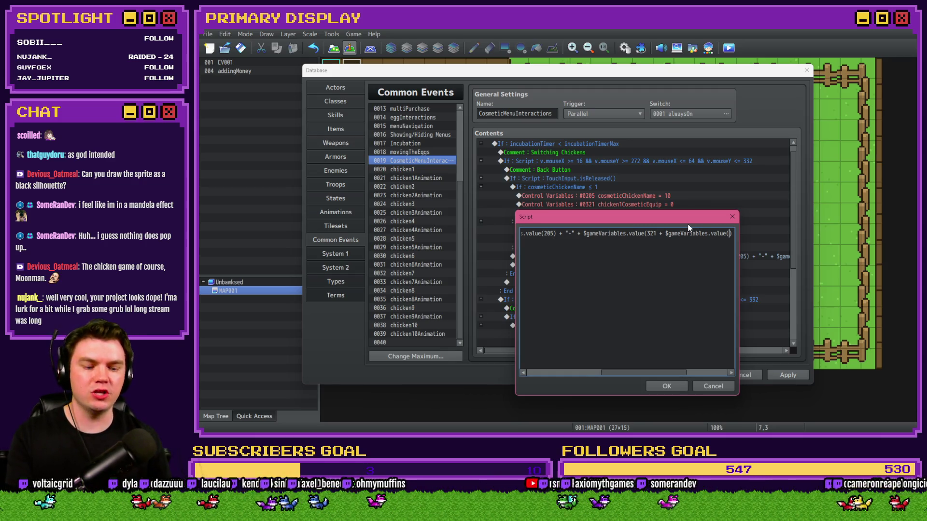
text(205)
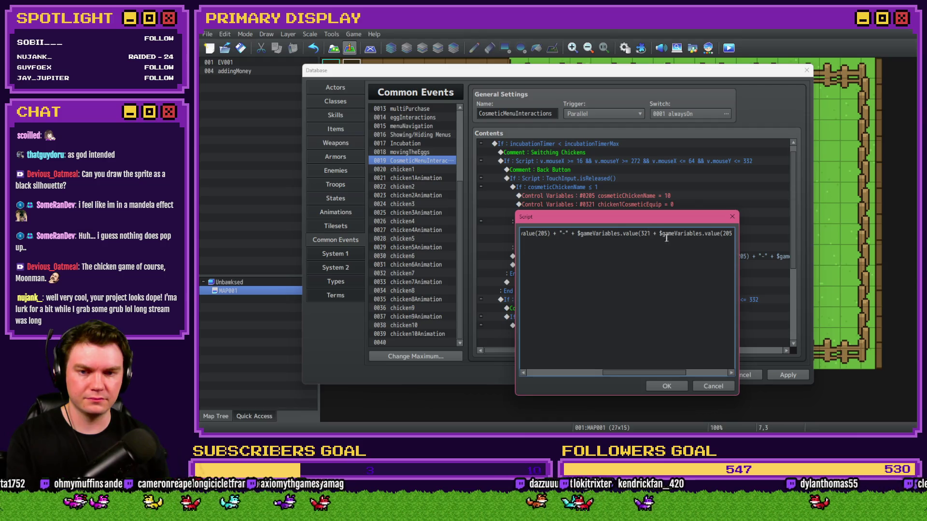
key(BackSpace)
text(0)
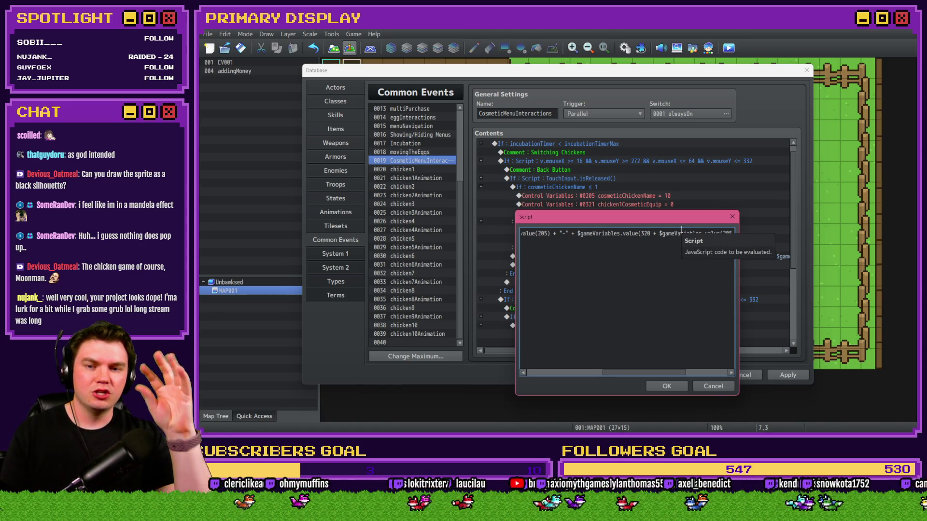
Type ables.value(205)) to close the nested lookup before the 0, 212, 432, 75, 75, 255, 0 arguments
double_click(560, 234)
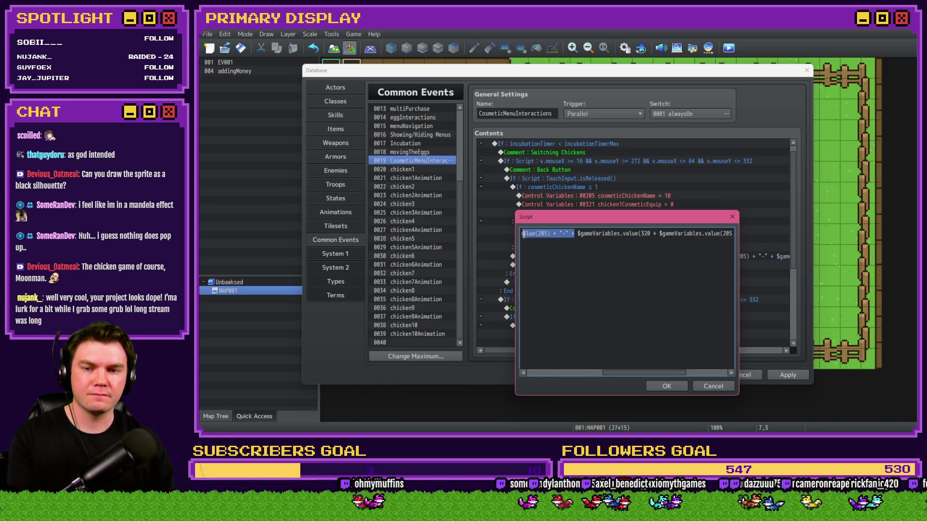
scroll(628, 234, left, 3)
click(672, 234)
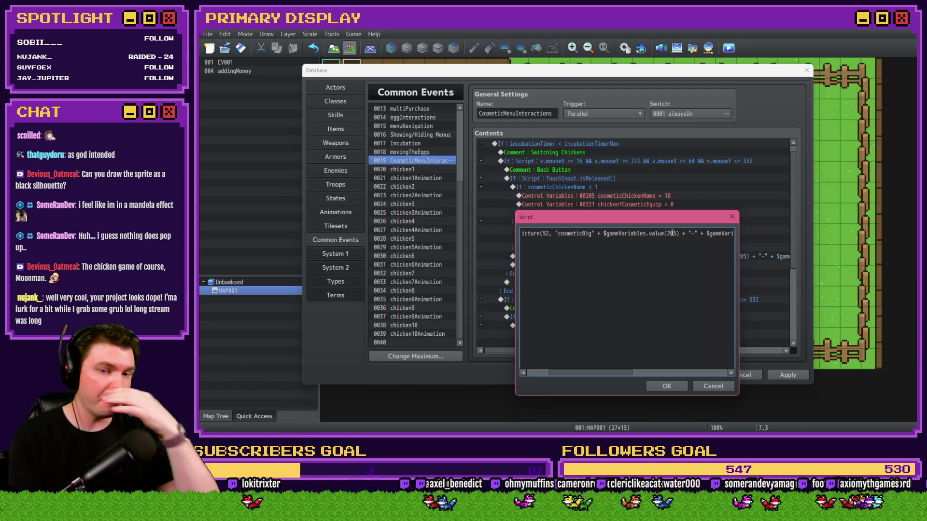
scroll(702, 247, right, 3)
scroll(702, 247, right, 1)
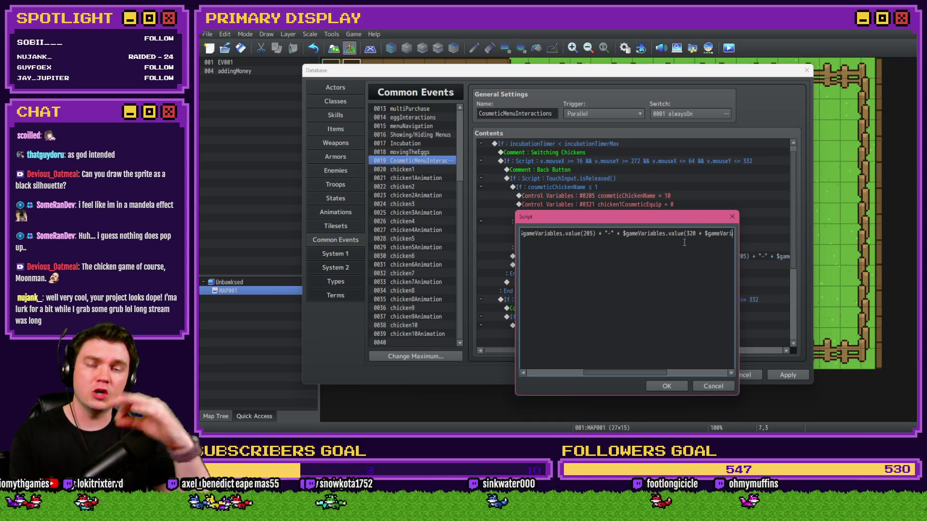
text(ables.value(205))
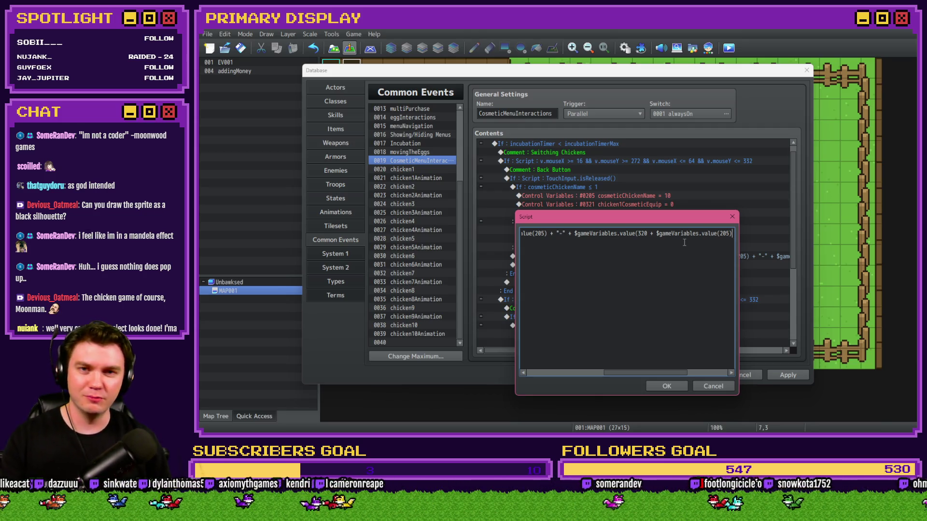
scroll(687, 246, right, 3)
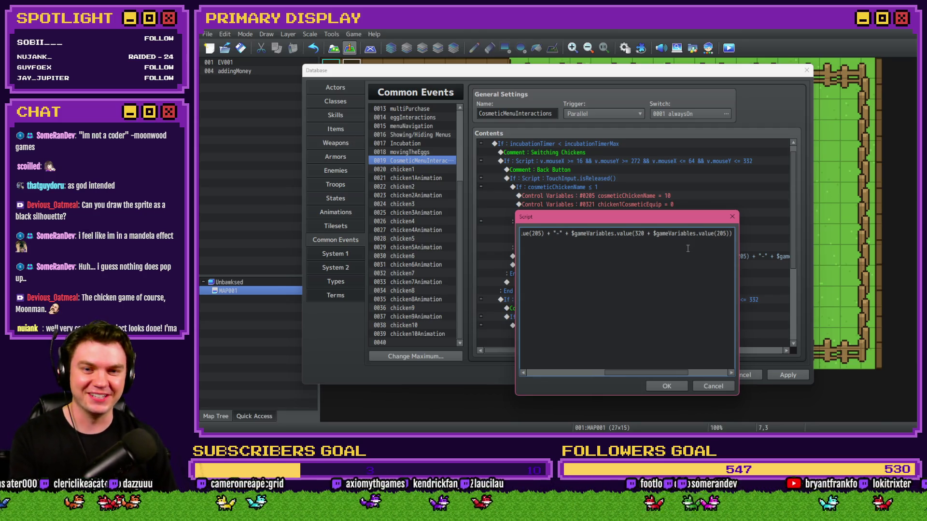
scroll(688, 248, right, 5)
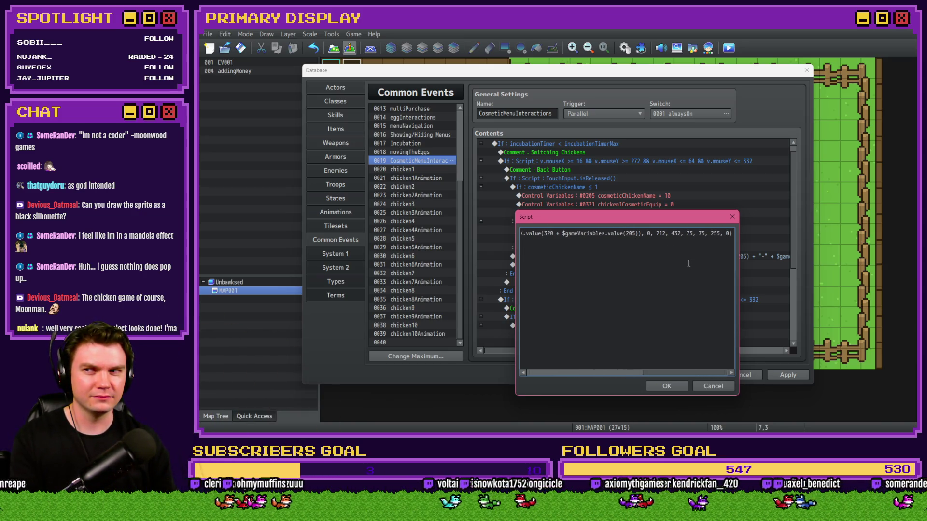
Confirm the edited script and delete the chicken1CosmeticEquip = 0 reset command
click(667, 386)
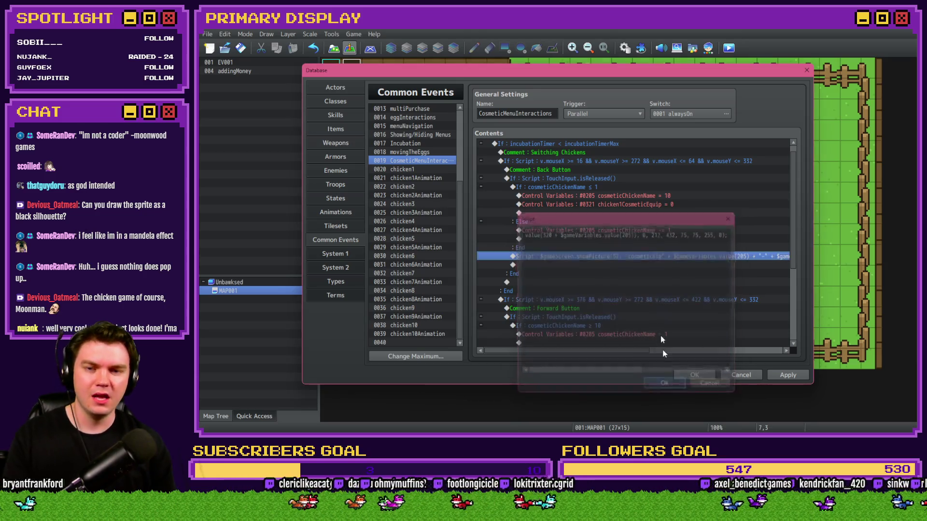
click(631, 204)
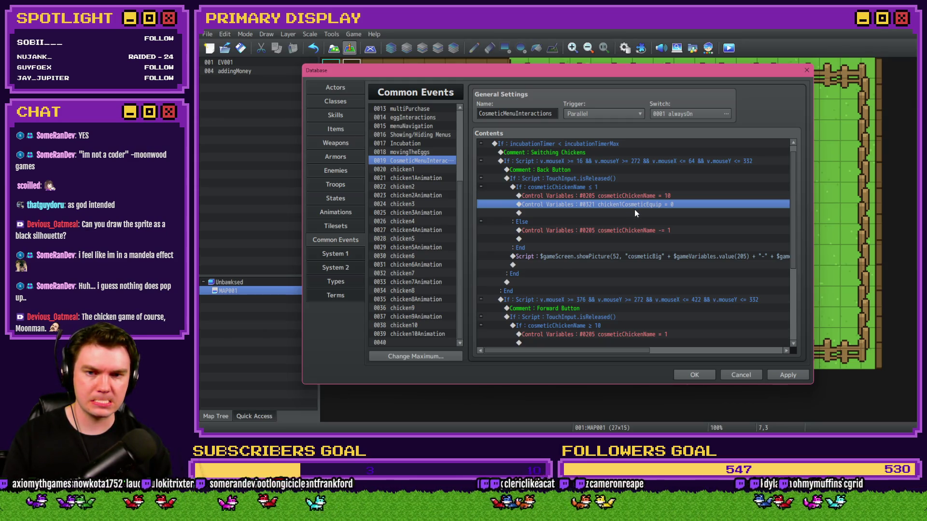
key(Delete)
Review the back and forward button script lines, then apply and close the database
click(647, 248)
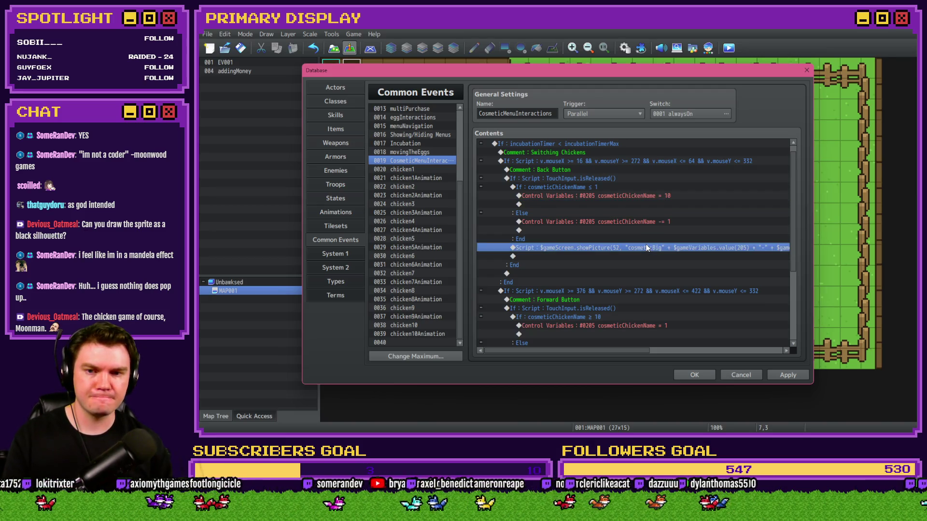
scroll(646, 260, down, 5)
click(665, 265)
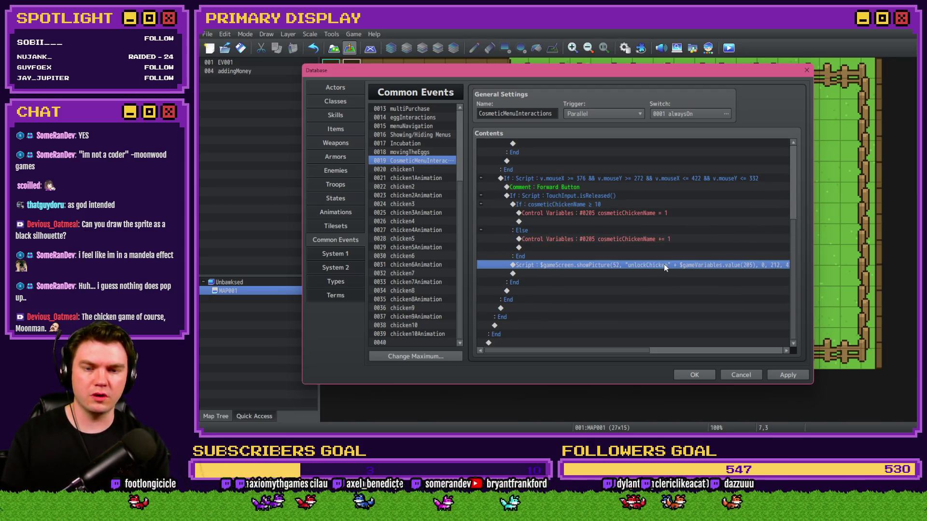
scroll(664, 265, up, 4)
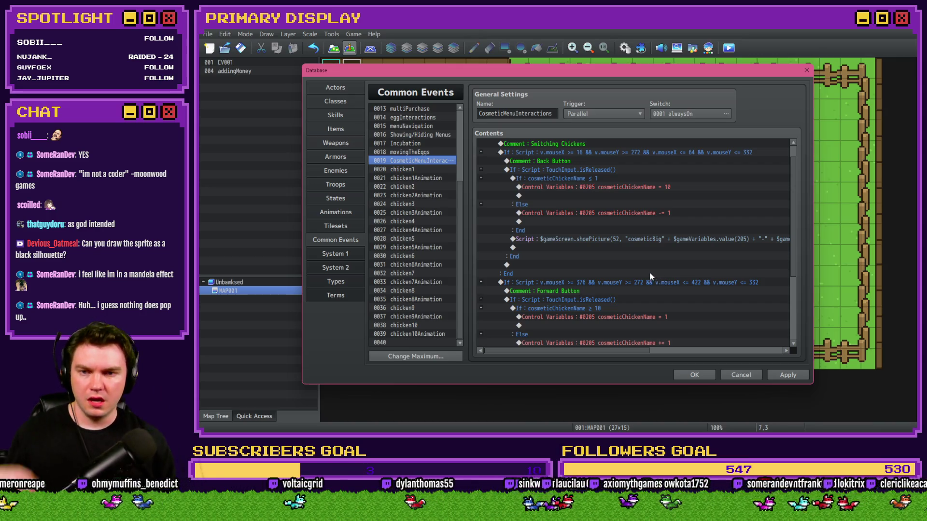
scroll(648, 274, up, 1)
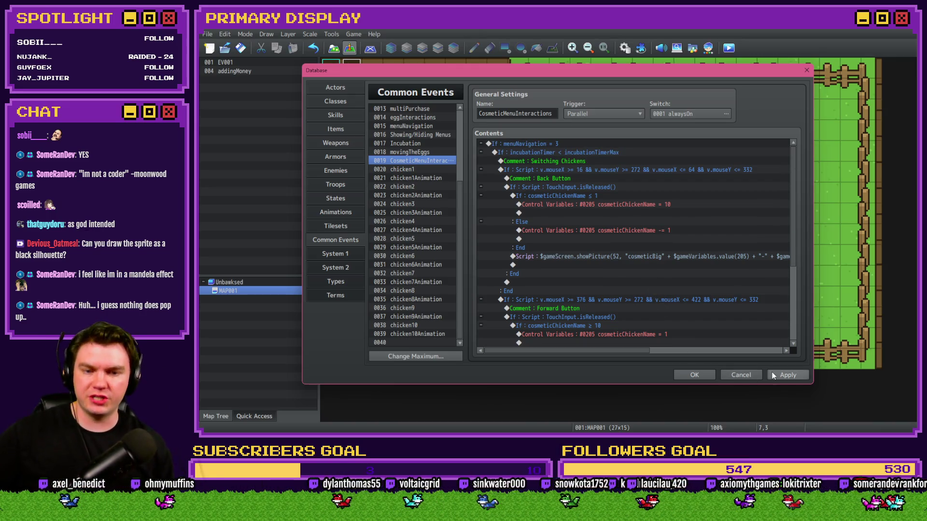
click(787, 375)
click(696, 376)
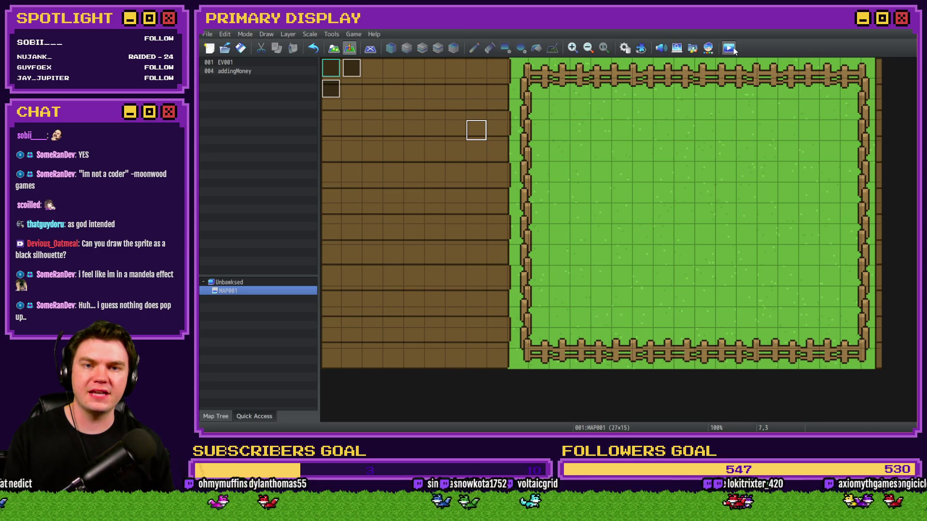
Playtest the game to view Leghorn's OUTFITS page, then close it and switch to Photoshop
key(F12)
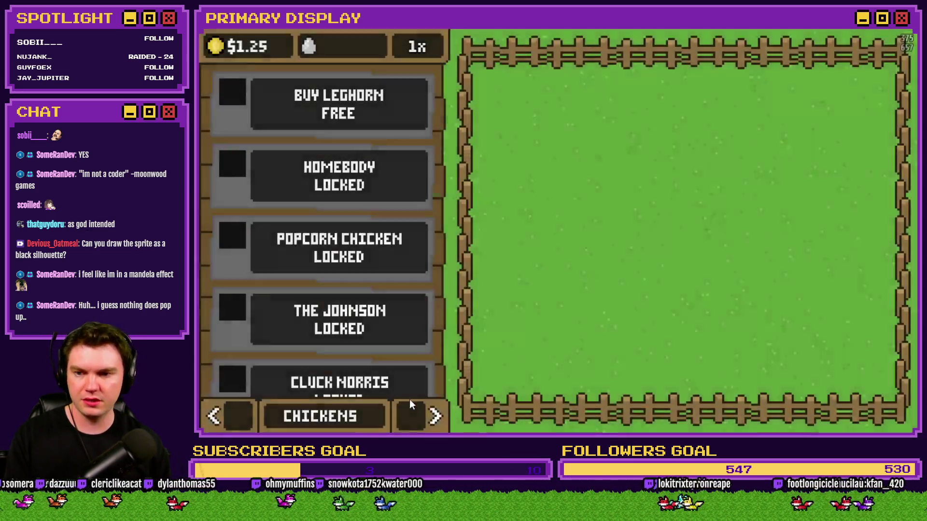
click(434, 416)
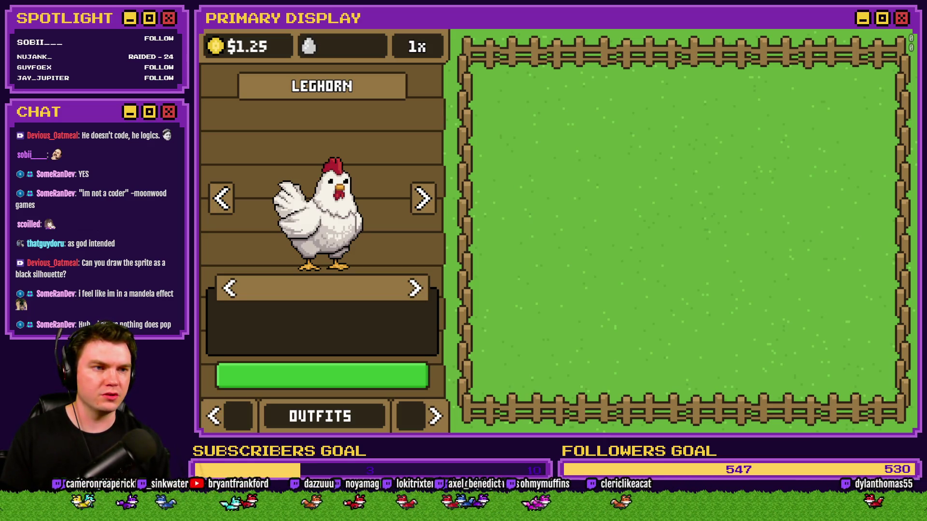
key(alt+F4)
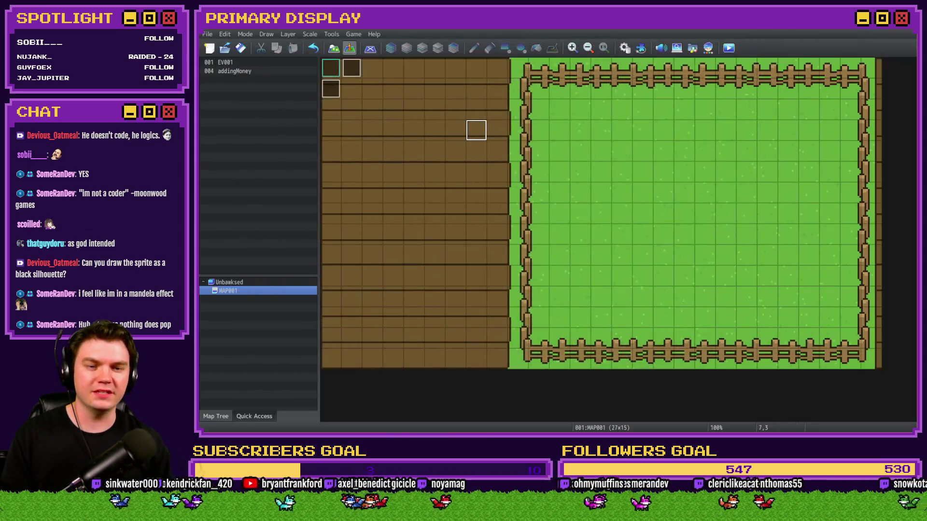
key(alt+Tab)
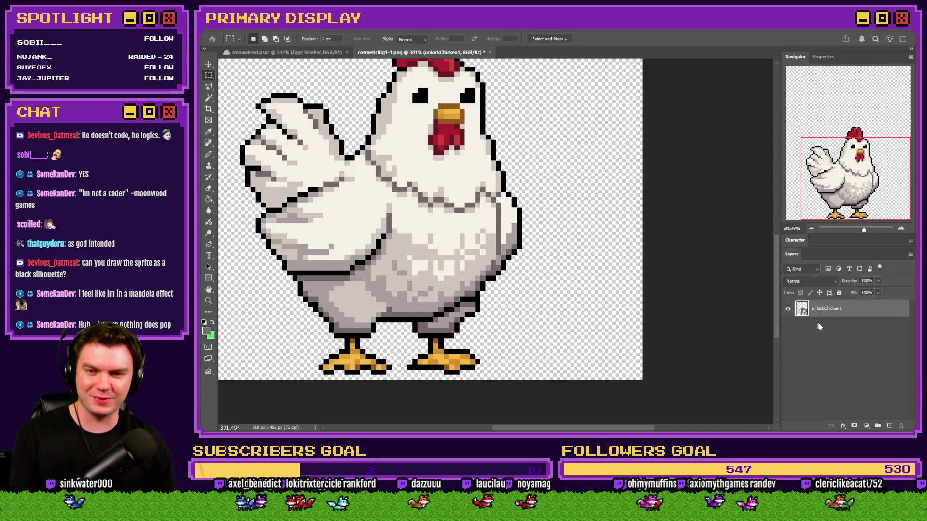
Undo a trial paste and discard the blank untitled document without saving
key(ctrl+n)
key(Return)
key(ctrl+v)
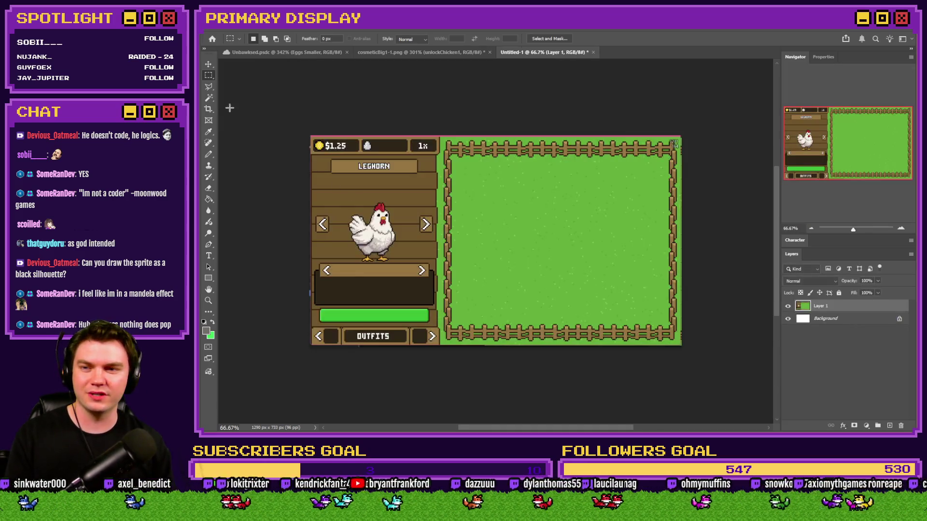
scroll(280, 95, up, 5)
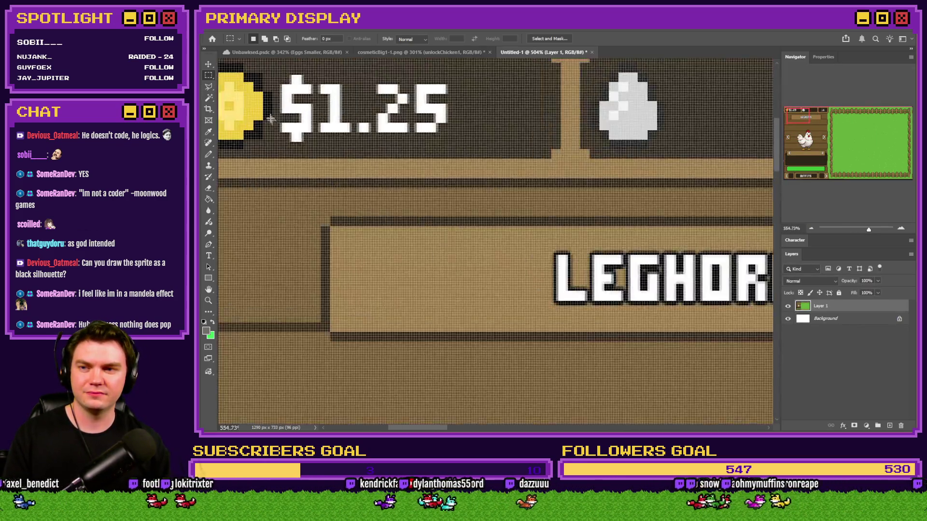
key(ctrl+z)
key(ctrl+0)
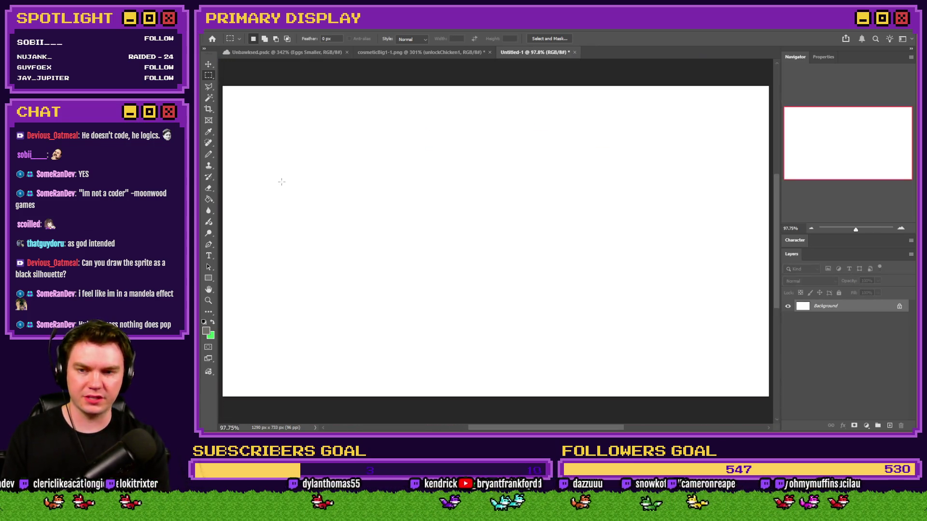
key(ctrl+w)
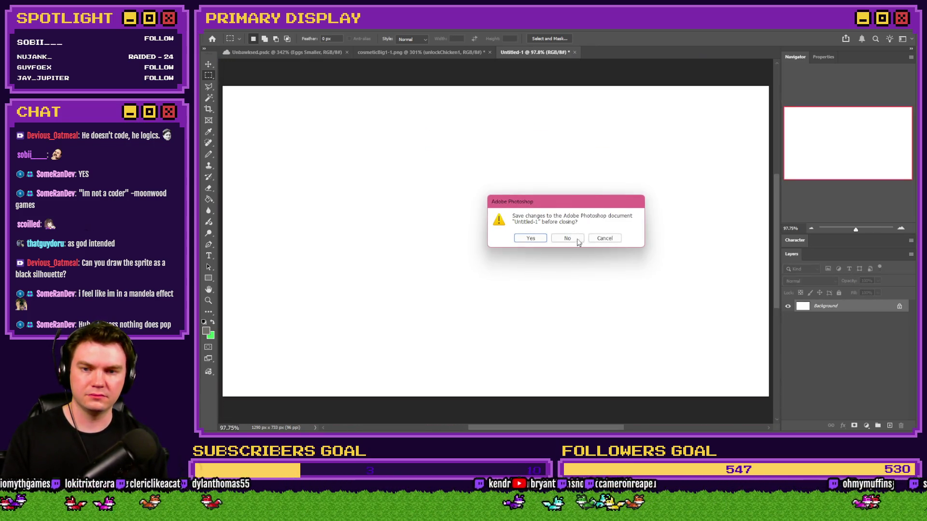
click(578, 242)
Create a new document, paste the chicken menu screenshot, align it, and fit it to the window
key(ctrl+shift+s)
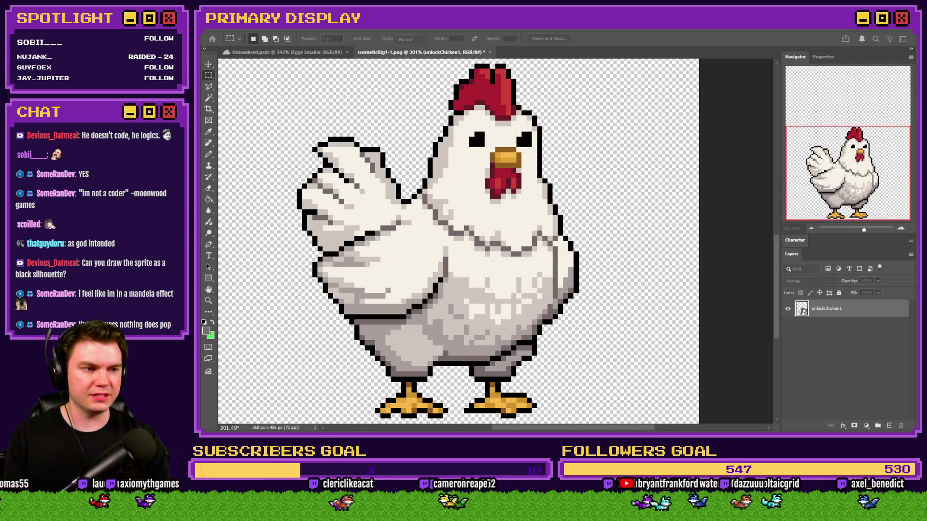
key(Return)
key(ctrl+v)
scroll(294, 155, up, 5)
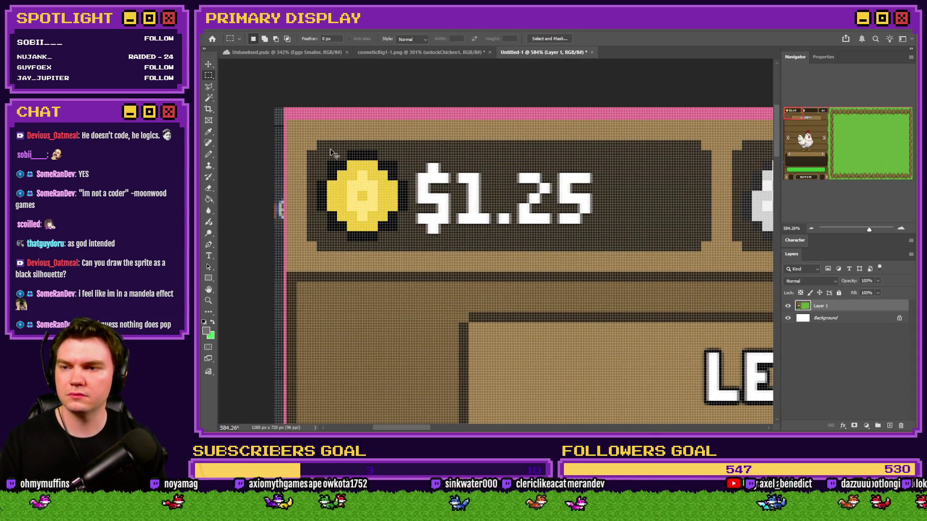
key(ctrl+Left)
key(ctrl+Left)
key(ctrl+Left)
key(ctrl+Up)
key(ctrl+Up)
key(ctrl+Up)
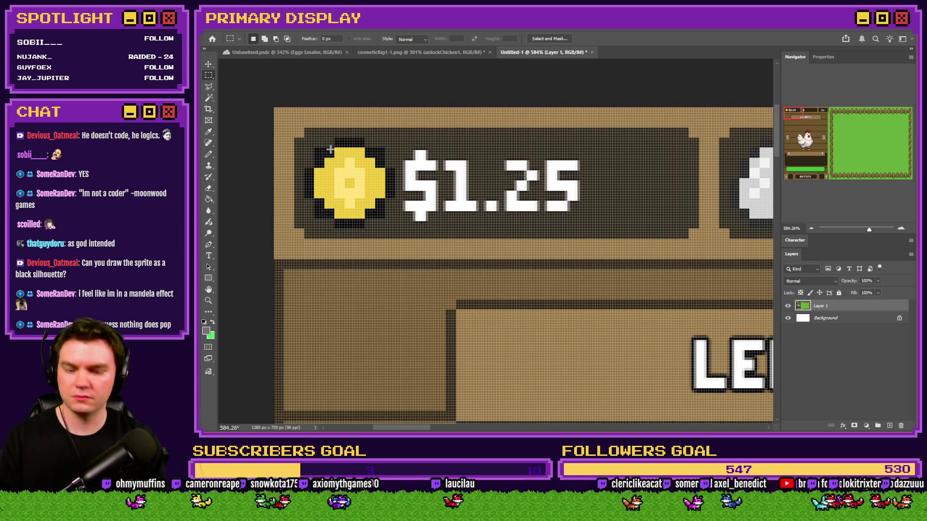
key(ctrl+0)
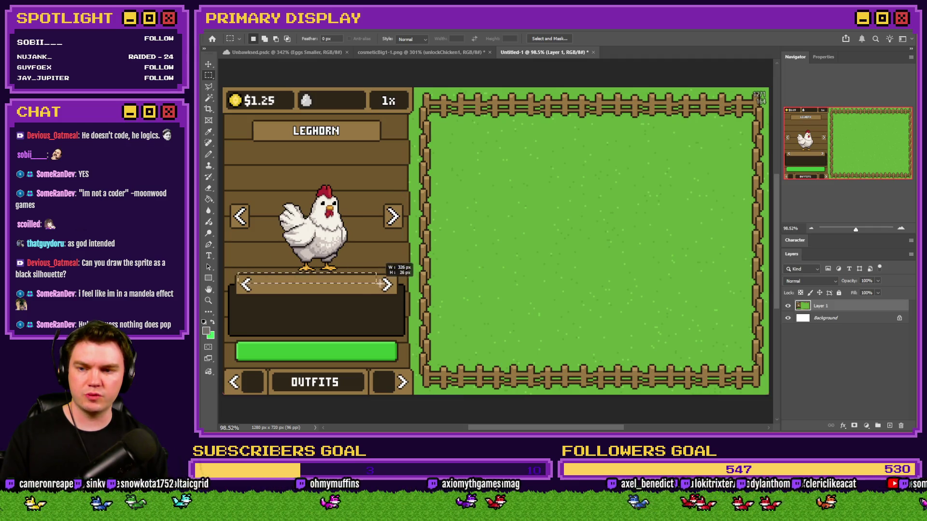
key(alt+Tab)
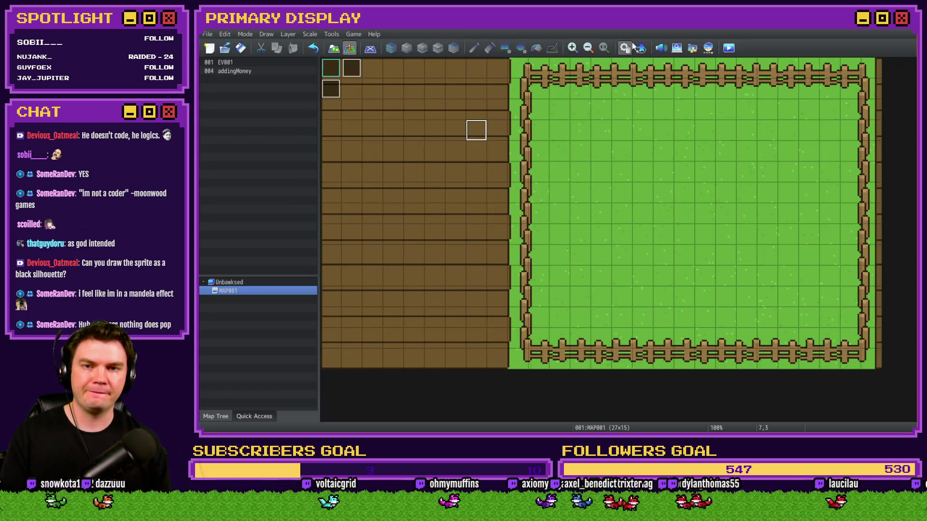
Open CosmeticMenuInteractions in Common Events and locate the Switching Chickens comment and button branches
click(625, 48)
scroll(633, 242, down, 2)
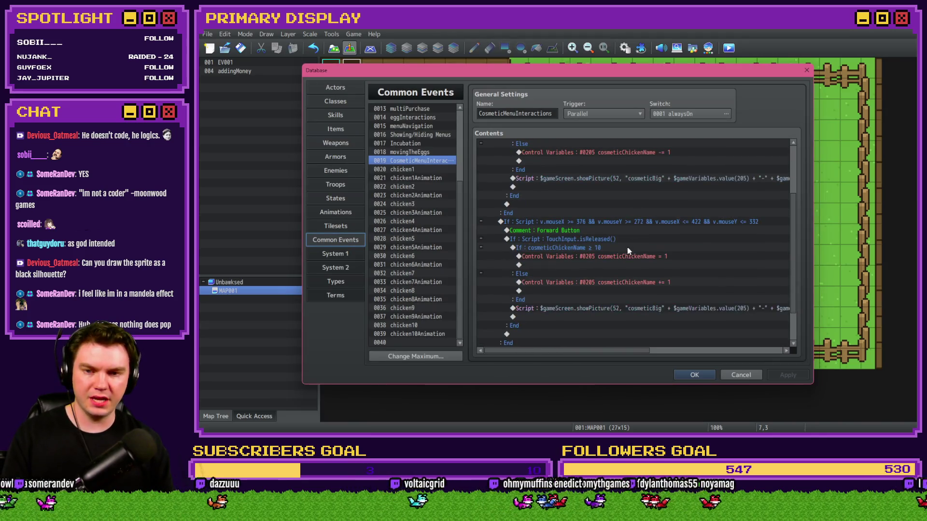
scroll(627, 247, up, 3)
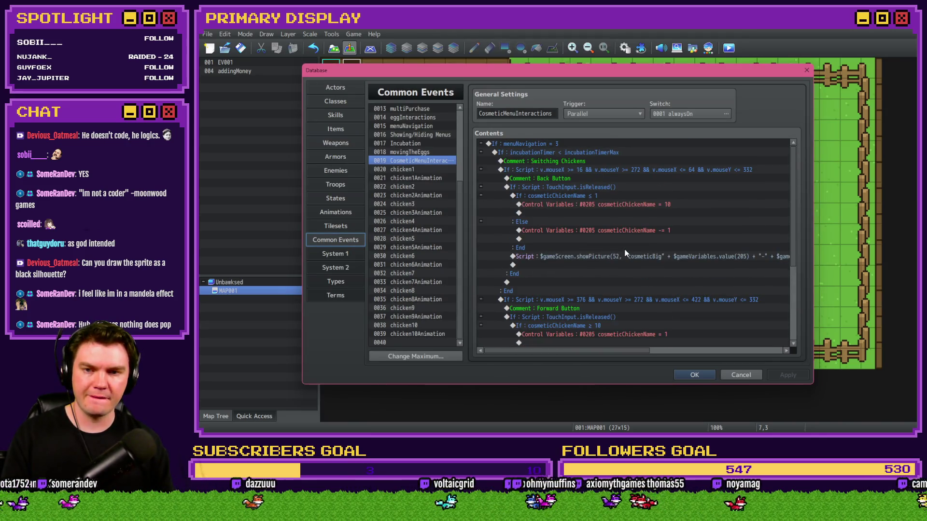
click(578, 168)
scroll(612, 257, down, 3)
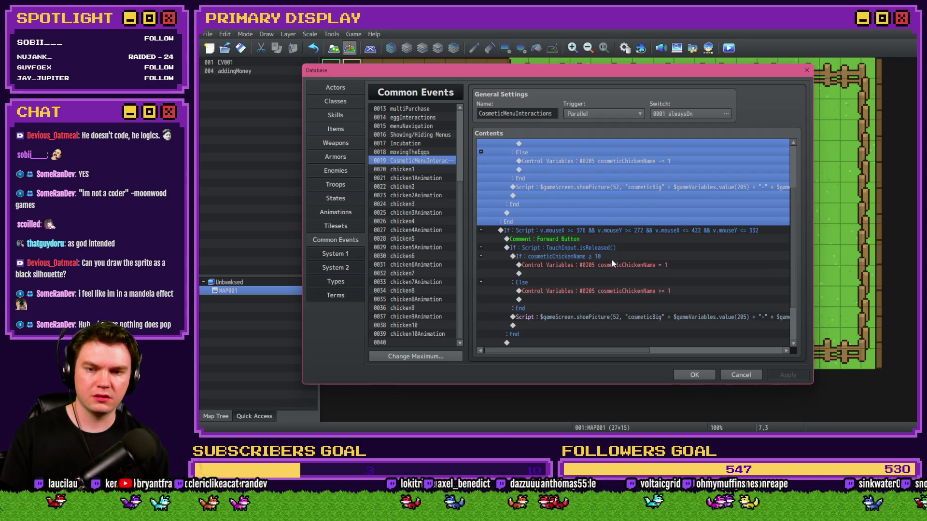
scroll(612, 263, up, 3)
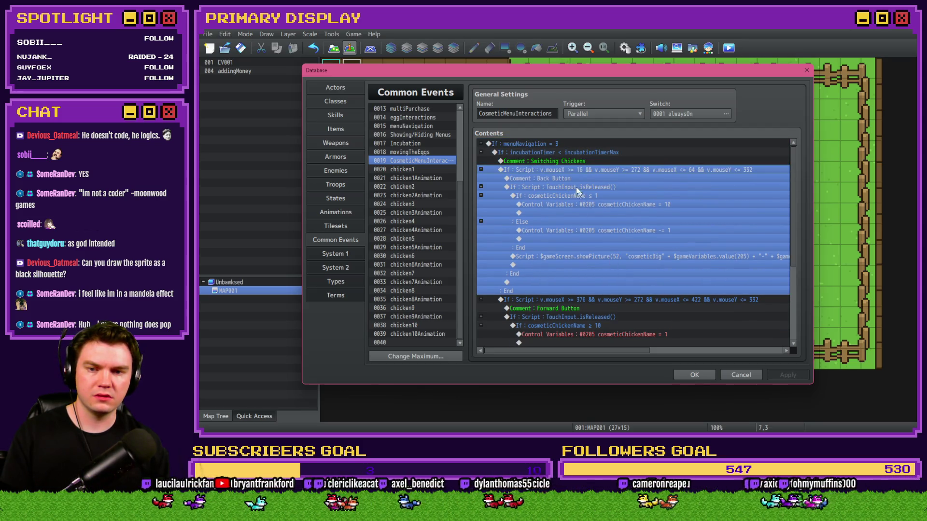
scroll(575, 187, down, 3)
click(575, 238)
scroll(575, 238, down, 3)
scroll(575, 265, up, 6)
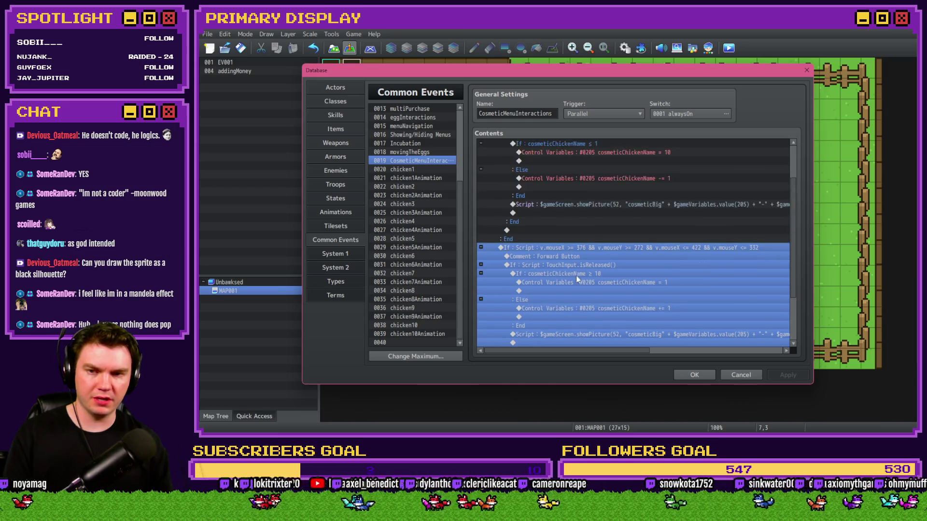
drag(515, 162, 525, 163)
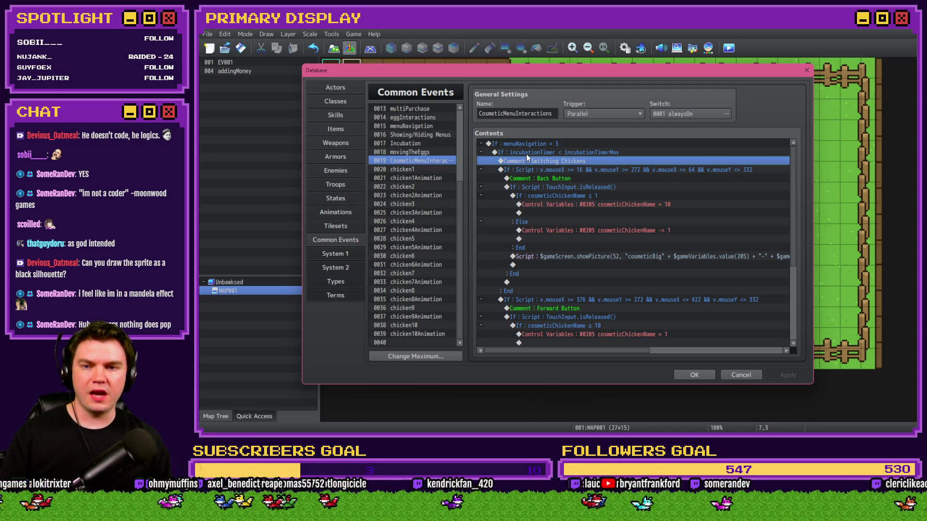
click(526, 153)
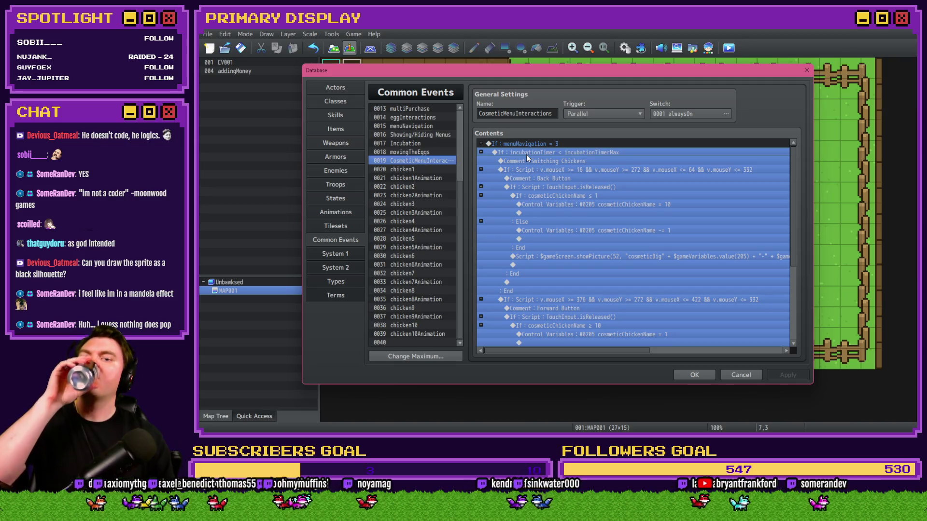
click(517, 170)
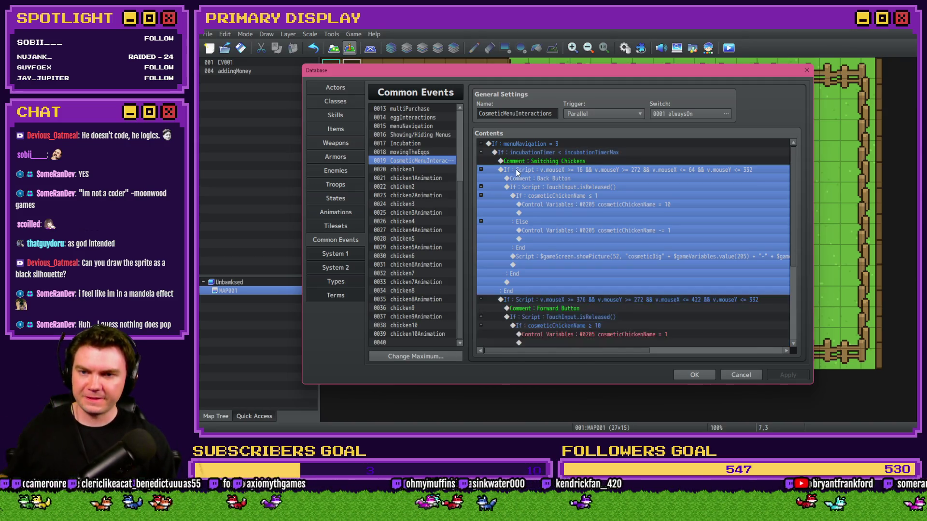
Collapse both If : Script button branches, select them with the comment, and paste a copy
click(480, 169)
click(481, 186)
click(533, 170)
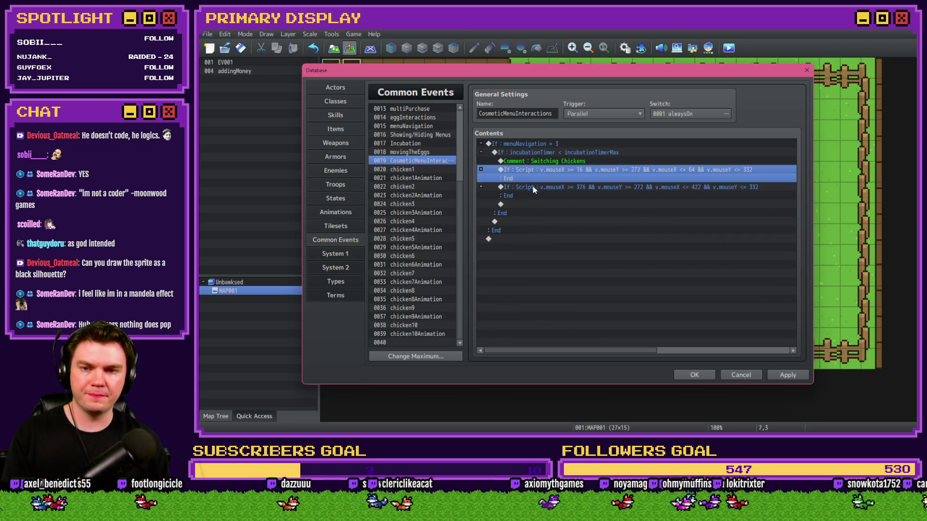
shift+click(531, 187)
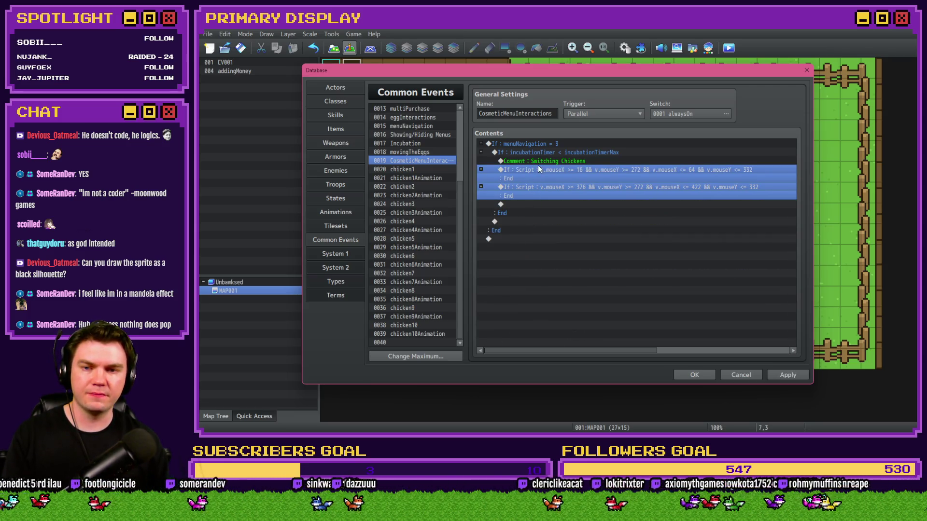
key(ctrl+x)
key(ctrl+v)
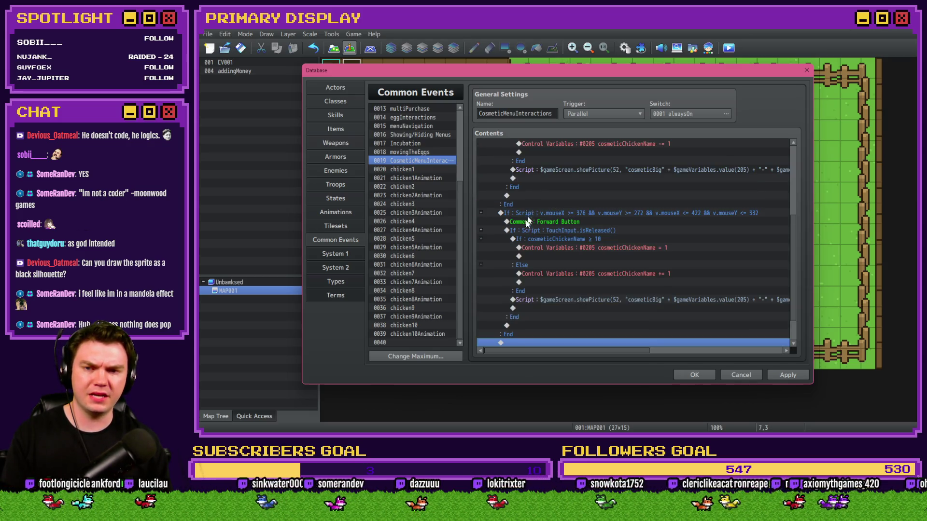
scroll(526, 220, up, 5)
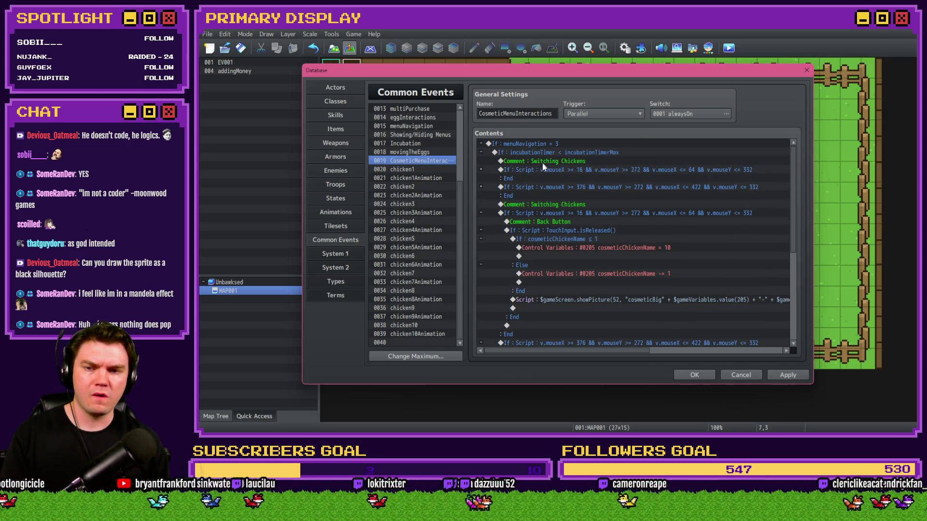
scroll(542, 162, down, 5)
scroll(539, 203, up, 5)
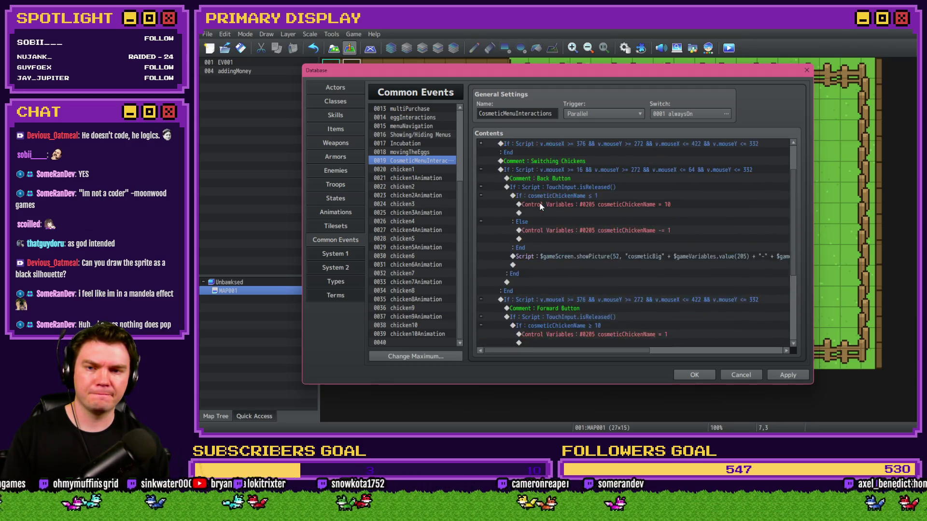
Change the duplicated comment from 'Switching Chickens' to 'Switching Cosmetics' and select its block
double_click(540, 204)
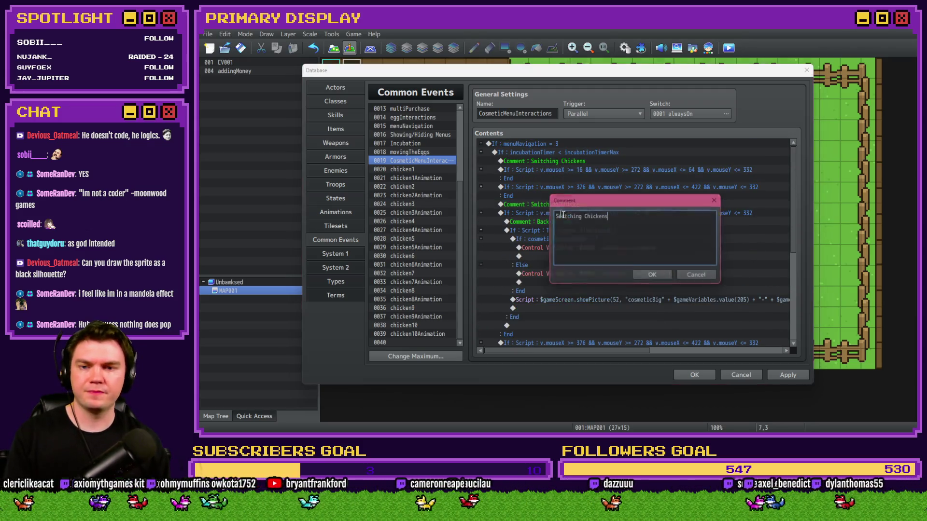
drag(584, 217, 647, 214)
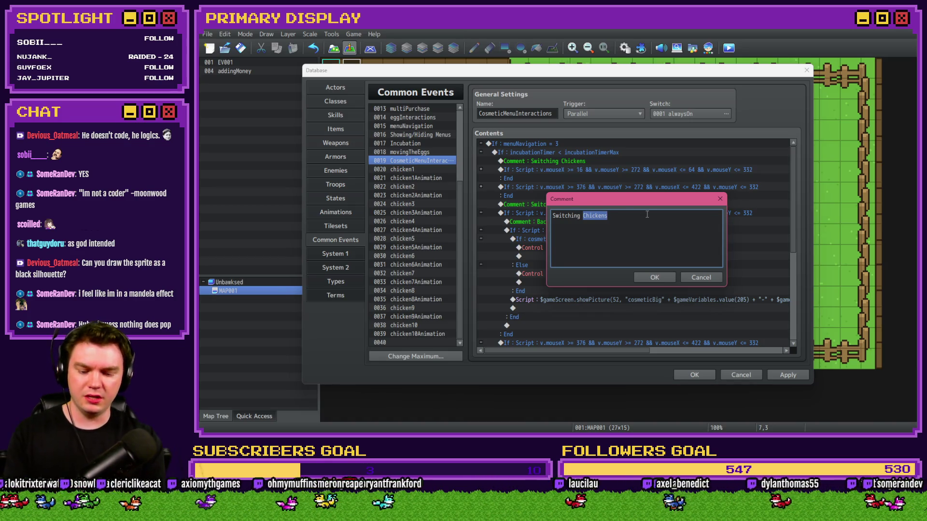
text(Cosmet)
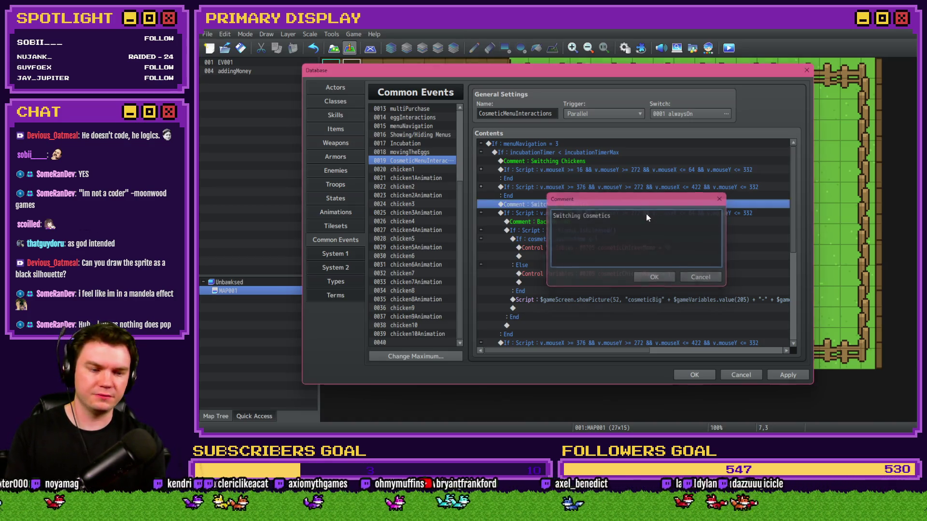
key(Return)
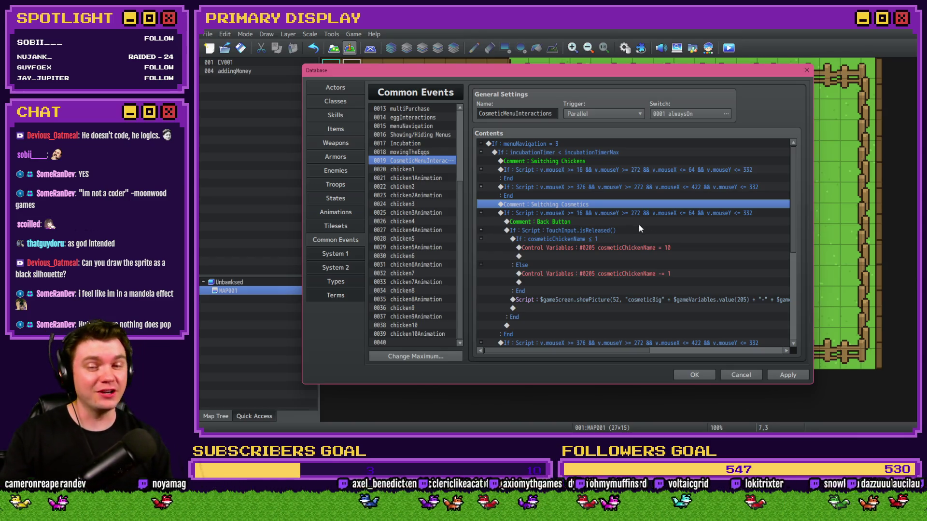
shift+click(612, 213)
key(alt+Tab)
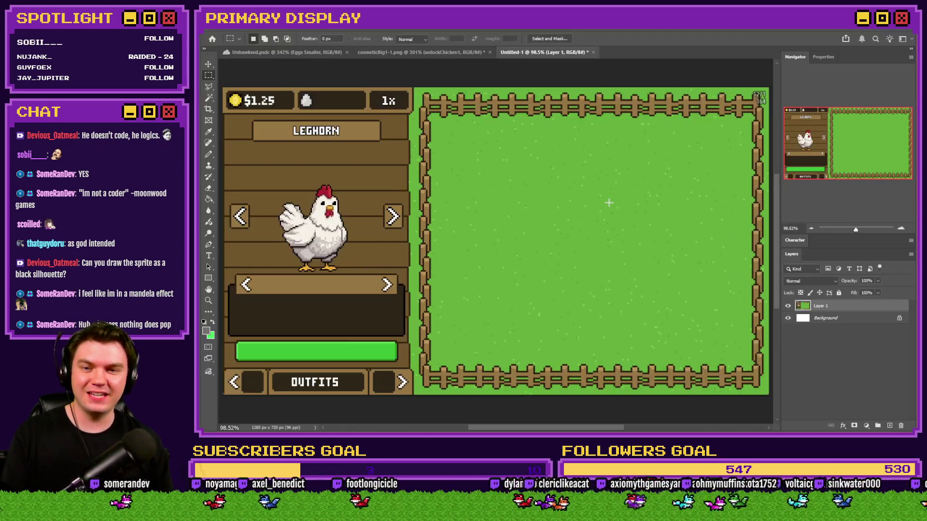
Measure the mockup in Photoshop and set the back-button condition's lower bounds to x 32 and y 440
scroll(261, 227, up, 4)
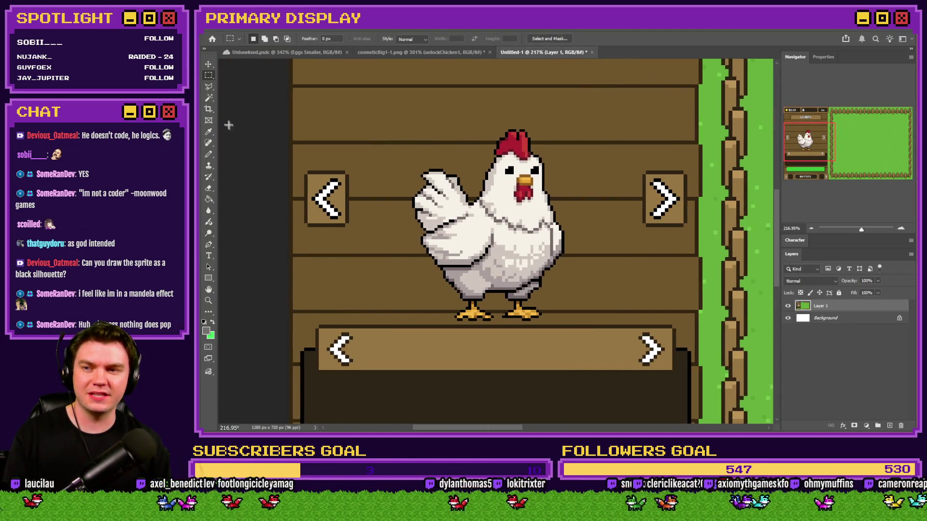
scroll(271, 186, up, 5)
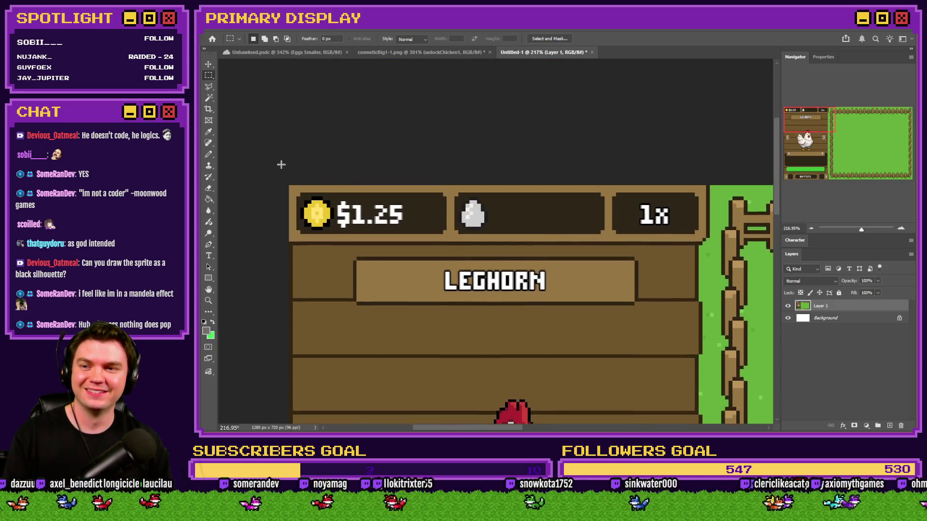
scroll(273, 214, up, 5)
scroll(273, 215, left, 5)
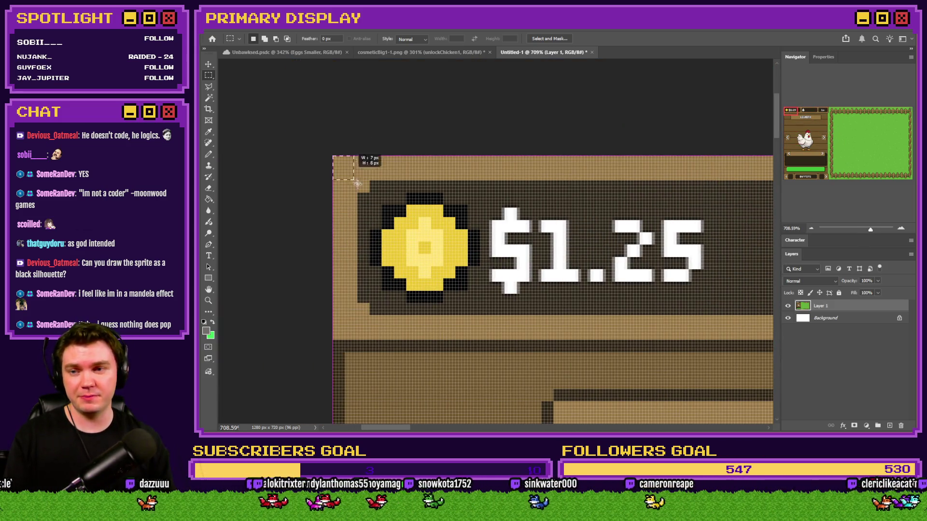
scroll(365, 159, down, 5)
mouse_move(495, 420)
mouse_down()
mouse_move(449, 188)
mouse_move(430, 160)
mouse_up()
key(alt+Tab)
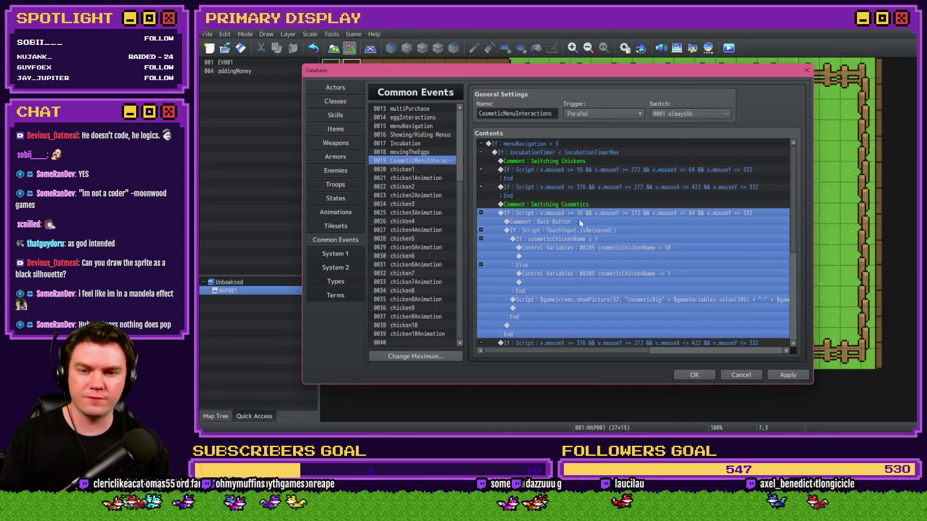
double_click(583, 213)
double_click(635, 284)
text(32)
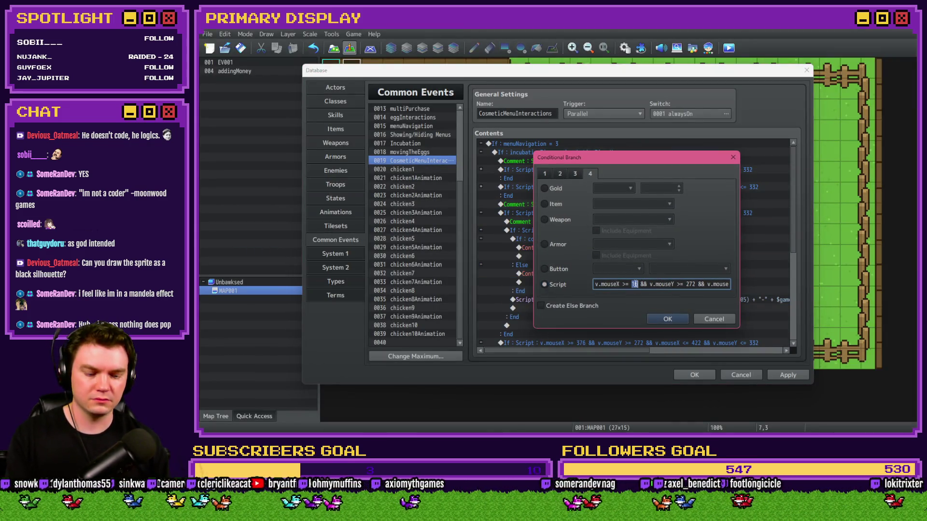
double_click(690, 284)
text(40)
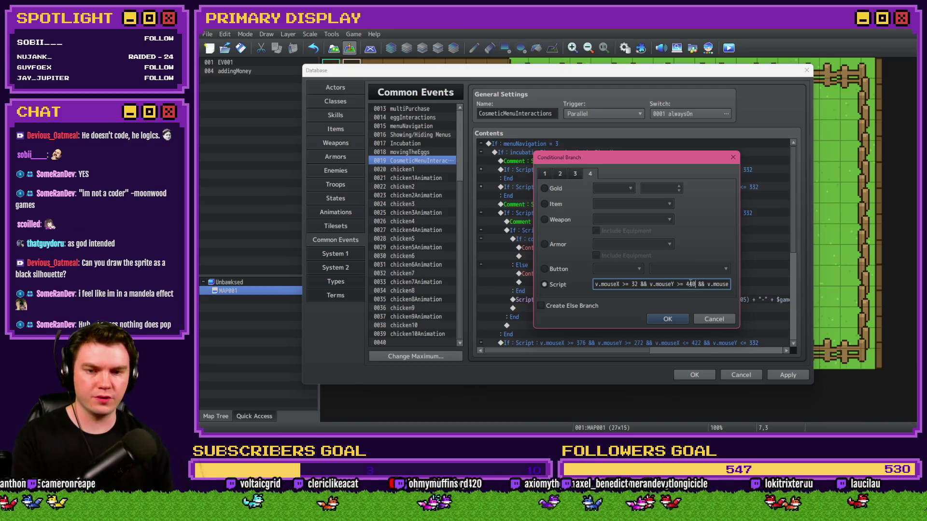
Measure further in Photoshop and enter the upper bounds x 88 and y 484 in the condition
key(alt+Tab)
scroll(241, 128, up, 1)
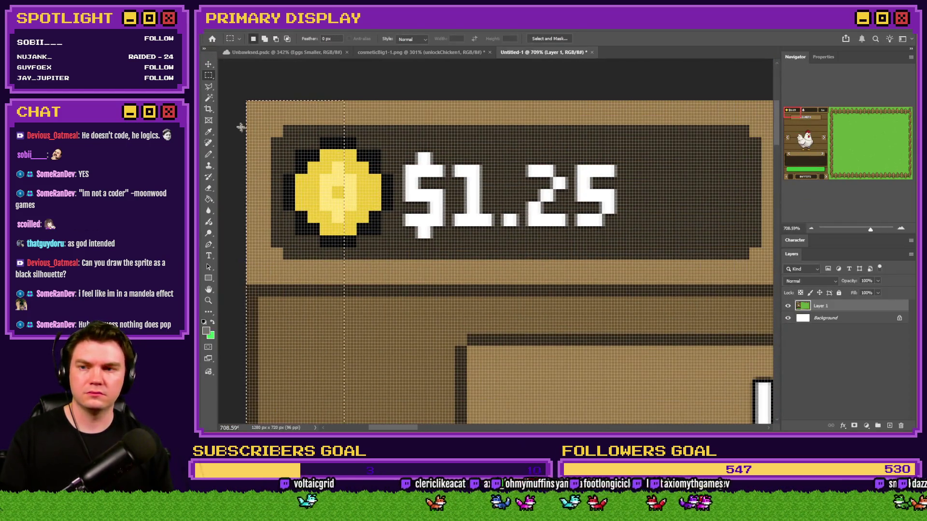
scroll(241, 97, down, 10)
mouse_move(494, 425)
mouse_down()
mouse_move(461, 324)
mouse_move(500, 57)
mouse_move(529, 201)
mouse_move(514, 262)
mouse_up()
key(alt+Tab)
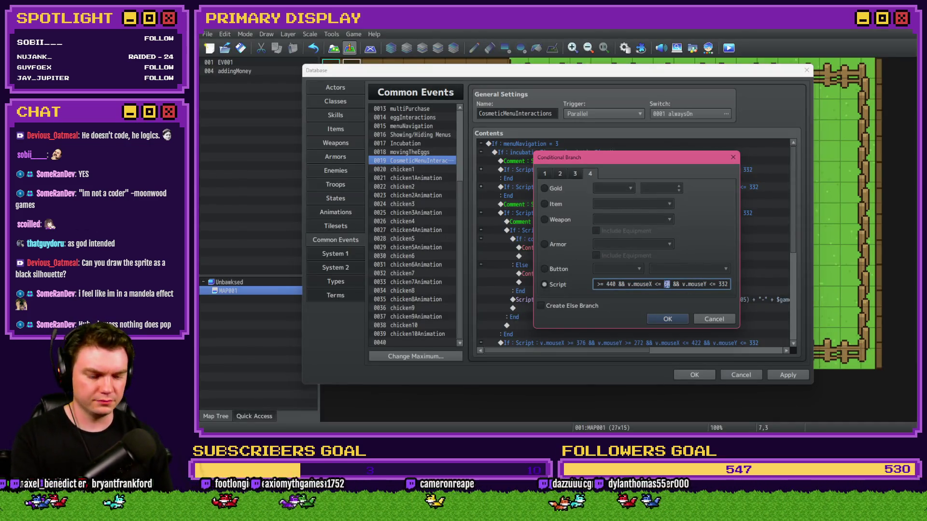
text(88)
text(484)
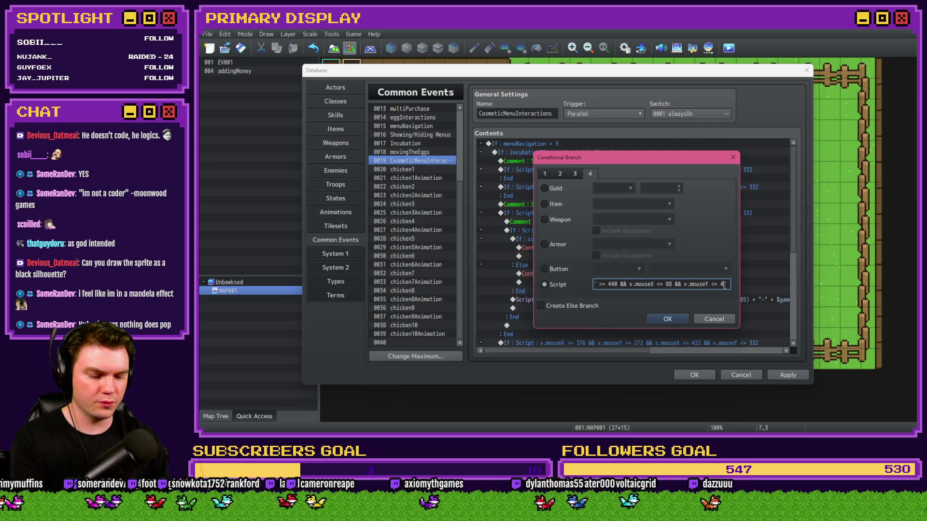
Re-measure the back arrow sprite and the gaps beside it with marquee selections
key(alt+Tab)
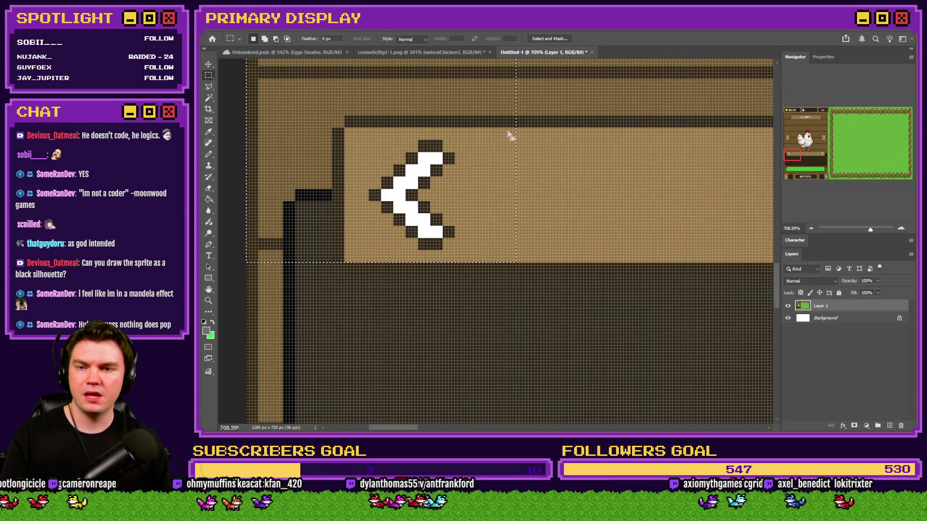
mouse_move(515, 128)
mouse_down()
mouse_move(414, 244)
mouse_move(362, 257)
mouse_move(342, 125)
mouse_move(504, 239)
mouse_move(479, 259)
mouse_up()
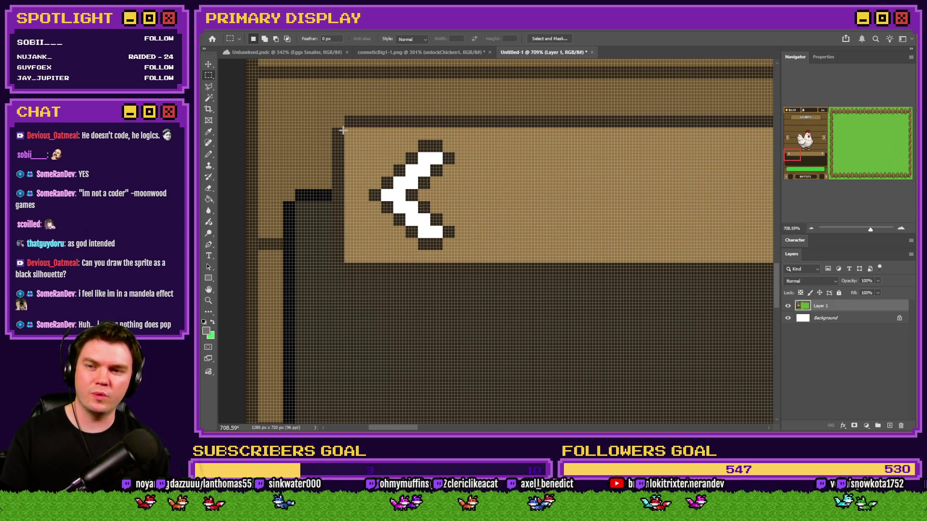
drag(343, 128, 507, 259)
scroll(372, 192, up, 3)
mouse_move(362, 183)
mouse_down()
mouse_move(354, 200)
mouse_move(316, 208)
mouse_up()
click(316, 207)
drag(318, 71, 690, 319)
drag(568, 119, 525, 113)
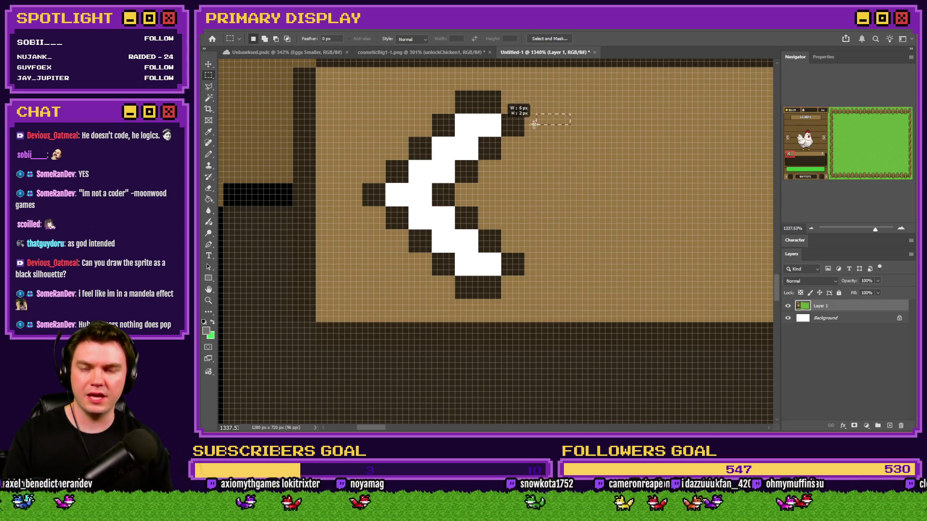
mouse_move(317, 69)
mouse_down()
mouse_move(352, 66)
mouse_move(616, 306)
mouse_move(571, 321)
mouse_move(382, 172)
mouse_move(367, 55)
mouse_move(531, 198)
mouse_up()
key(alt+Tab)
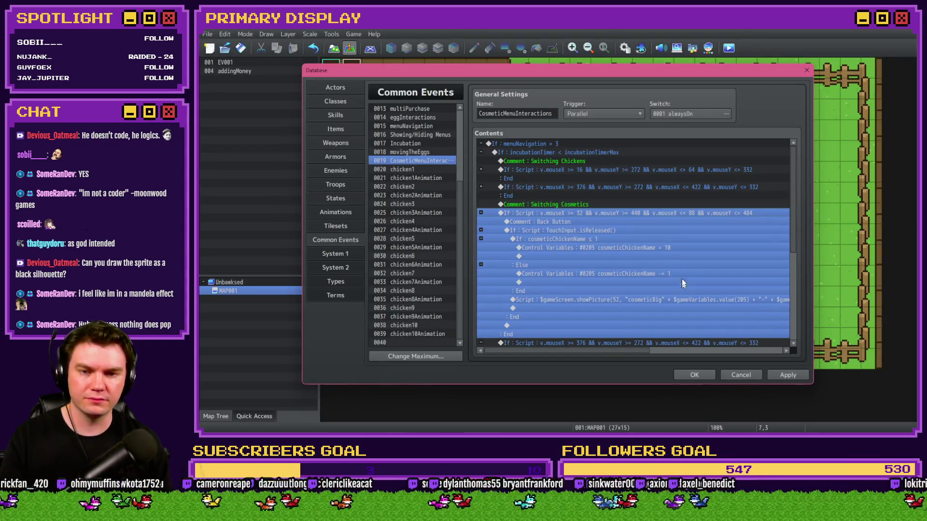
Change the back-button click condition's maximum mouseX from 88 to 76
key(space)
drag(673, 287, 733, 282)
click(679, 286)
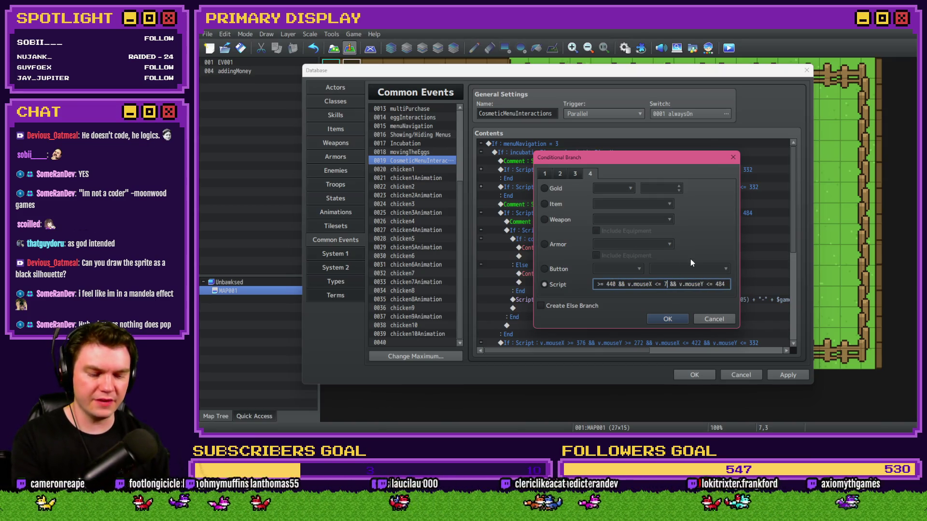
text(76)
click(667, 320)
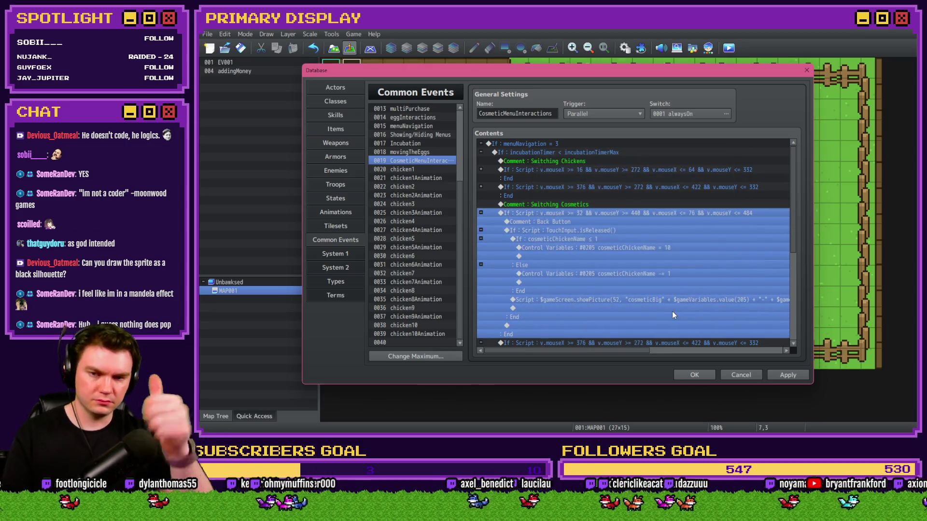
Open the cosmeticChickenName ≤ 1 conditional branch under the touch-release block for editing
click(593, 224)
click(593, 230)
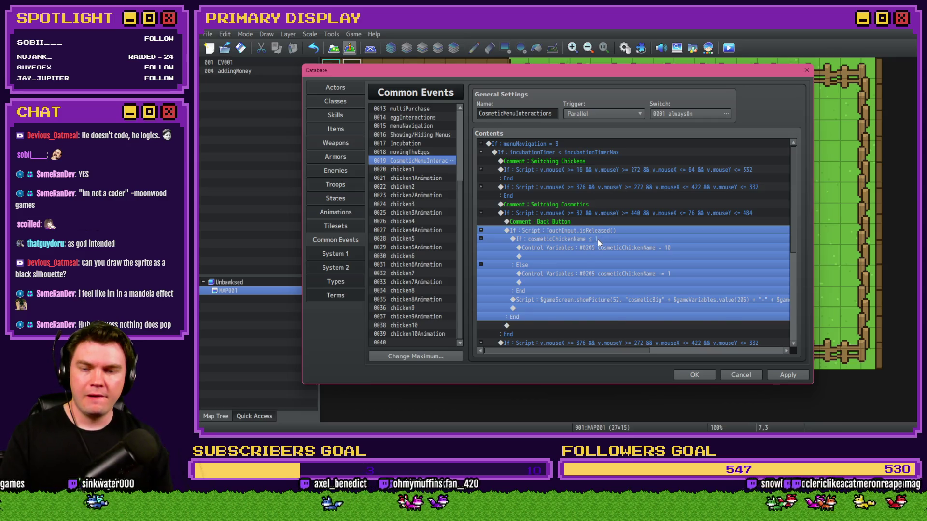
click(598, 239)
key(space)
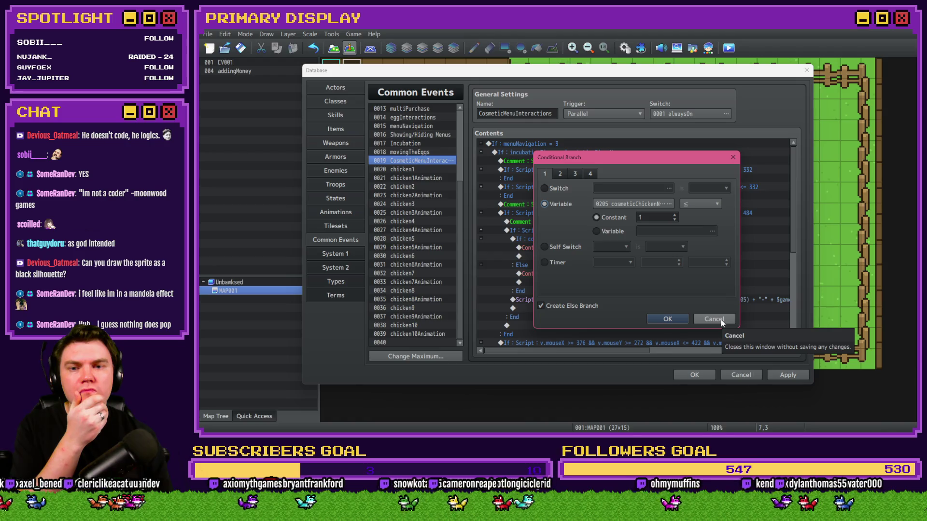
Copy the $gameVariables.value(320 + $gameVariables.value(205)) lookup from the showPicture script
click(732, 157)
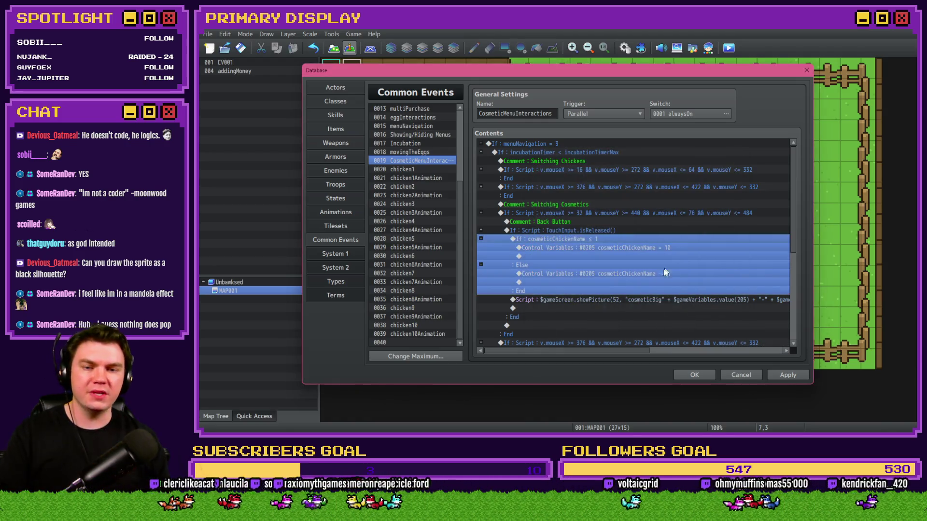
click(642, 296)
double_click(645, 296)
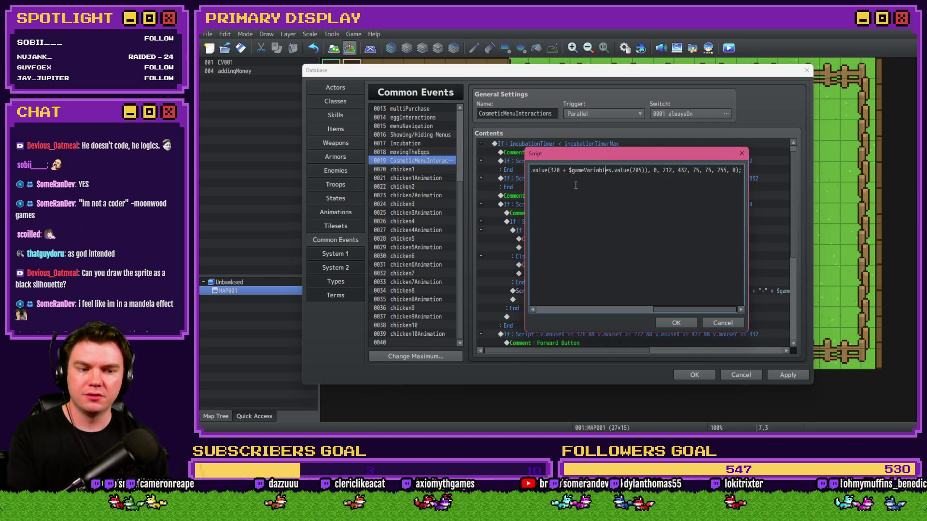
key(ctrl+Left)
key(ctrl+Left)
key(ctrl+Left)
key(ctrl+Left)
key(ctrl+Left)
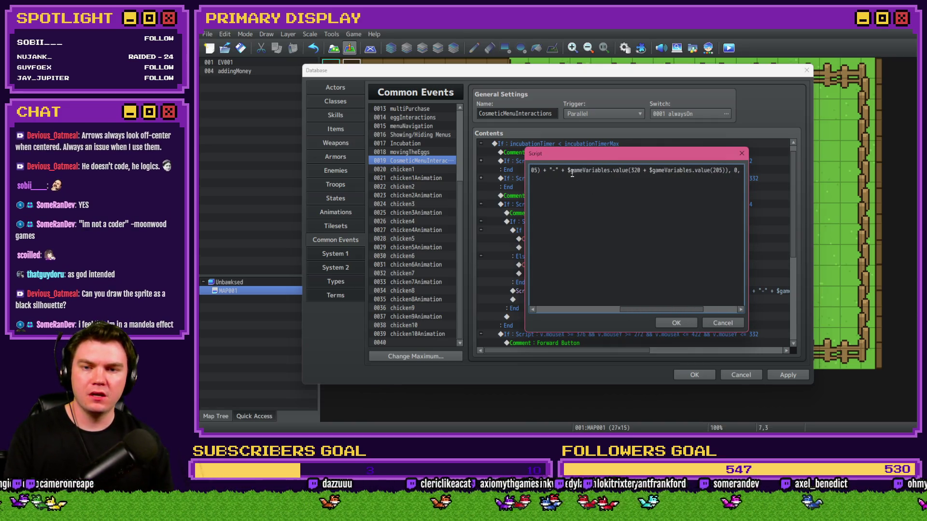
drag(569, 170, 726, 171)
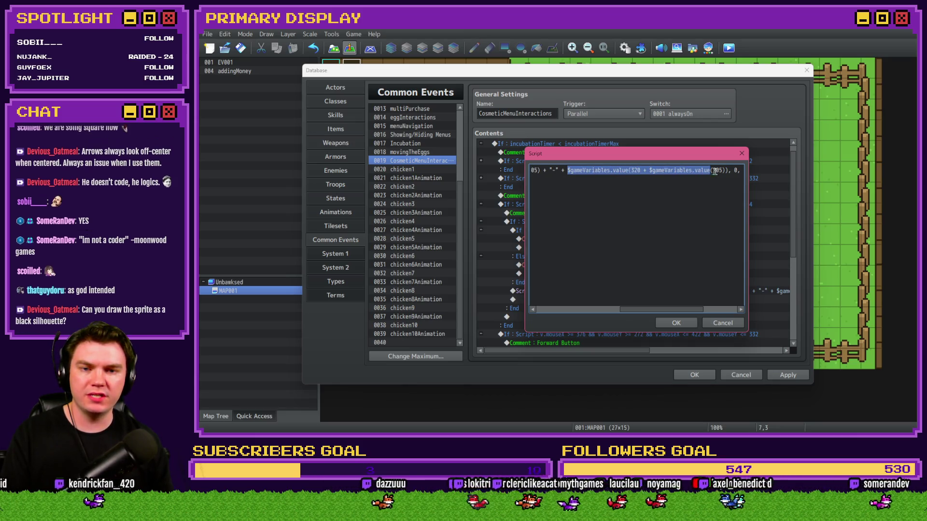
click(723, 323)
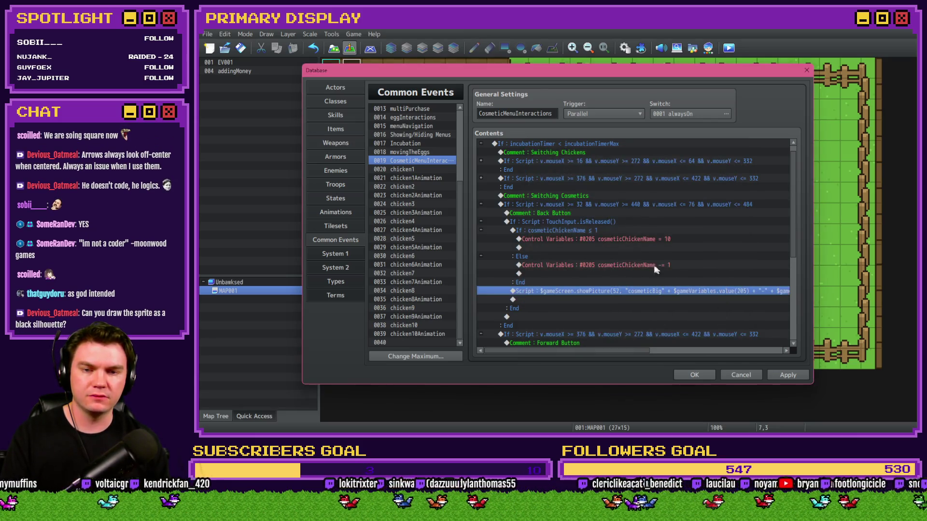
Turn the cosmeticChickenName branch into a Script condition on the pasted lookup with a <= comparison
click(638, 221)
double_click(634, 231)
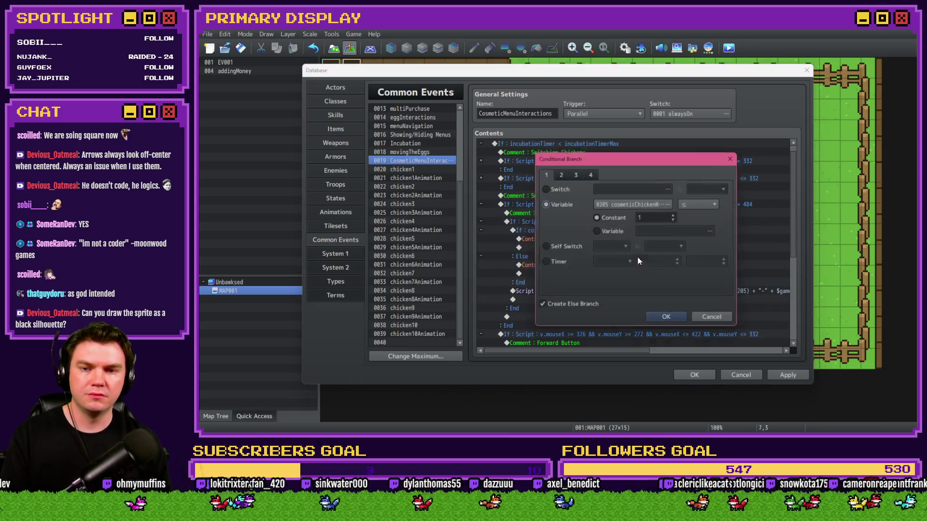
click(590, 174)
click(555, 284)
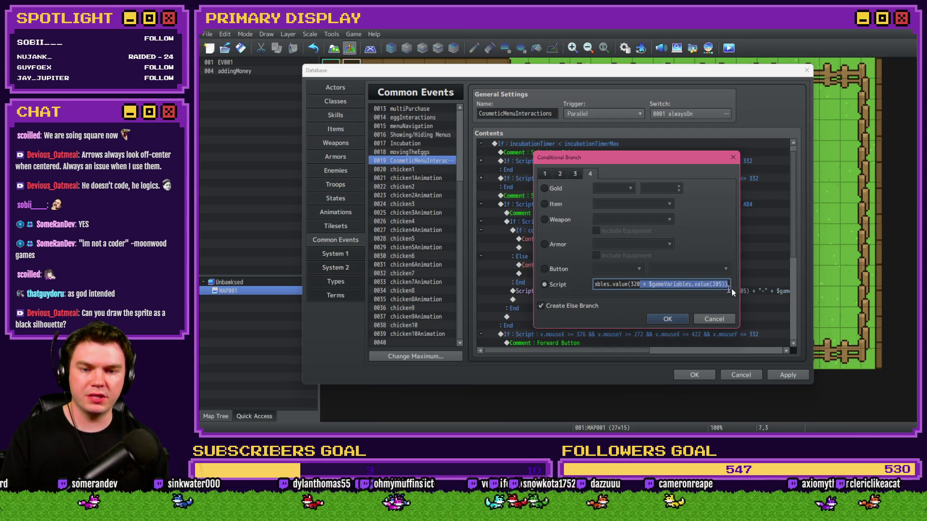
click(707, 286)
key(End)
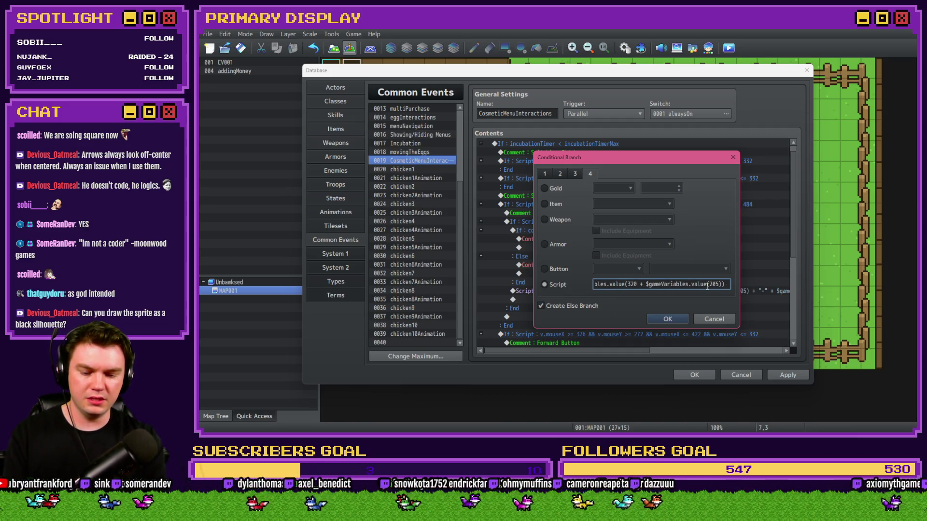
text(<=)
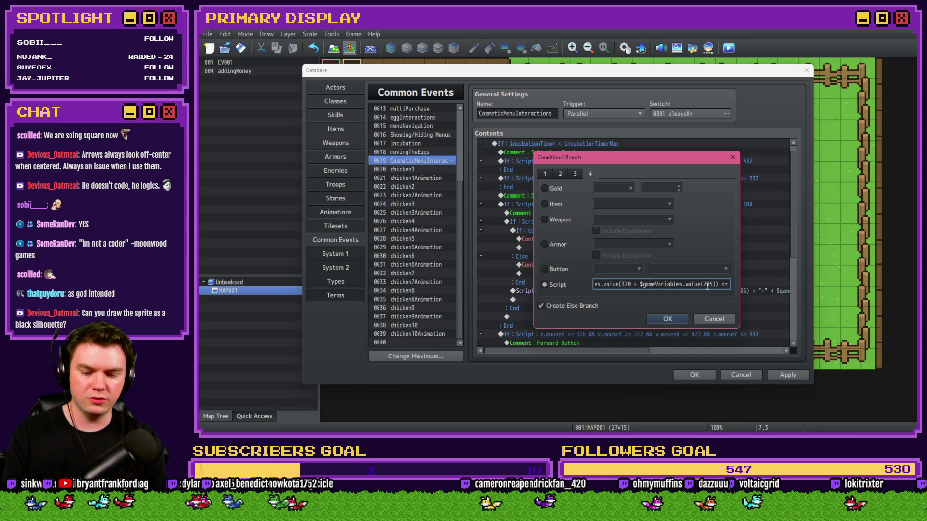
text( 1)
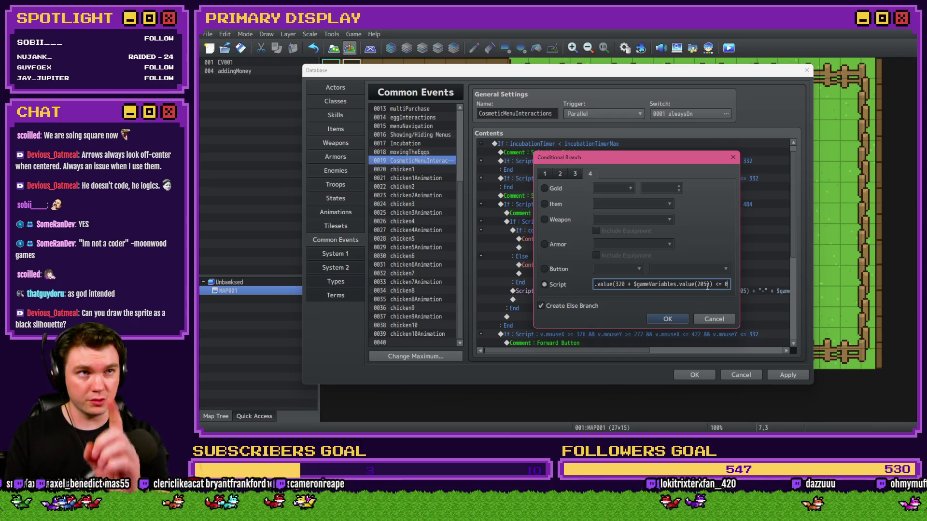
key(Return)
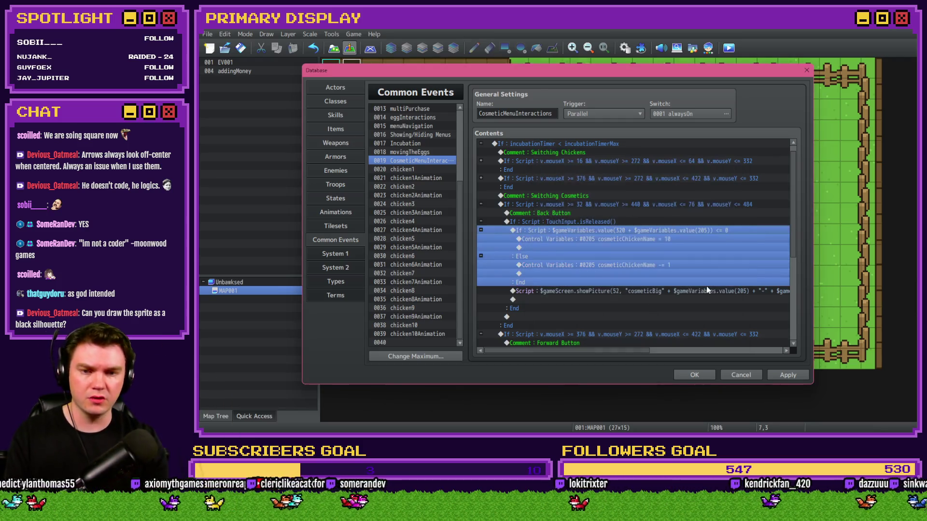
click(668, 239)
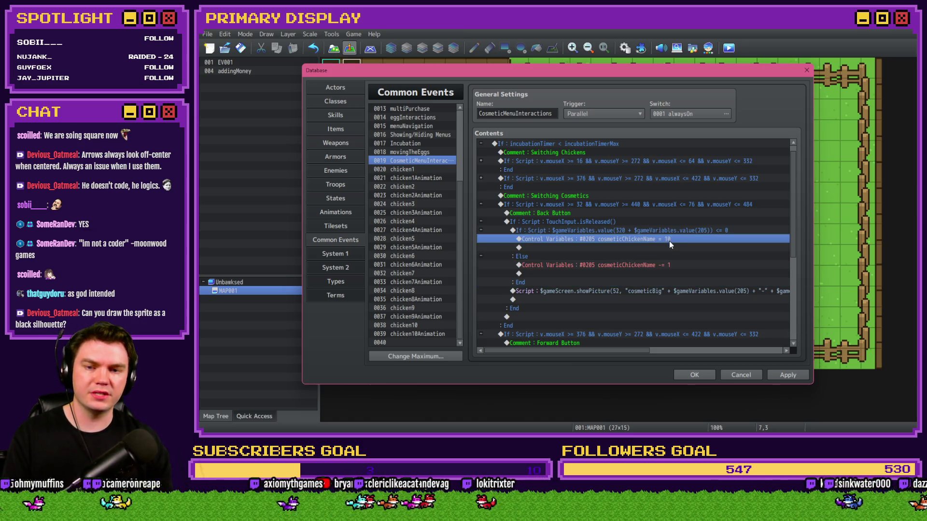
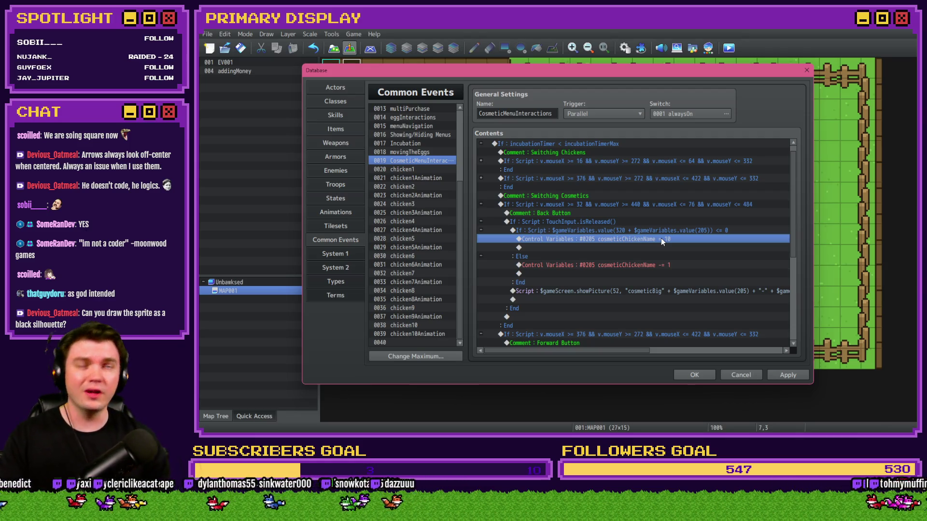
Measure the arrow artwork in Photoshop at 12 by 37 pixels, then return to RPG Maker
key(alt+Tab)
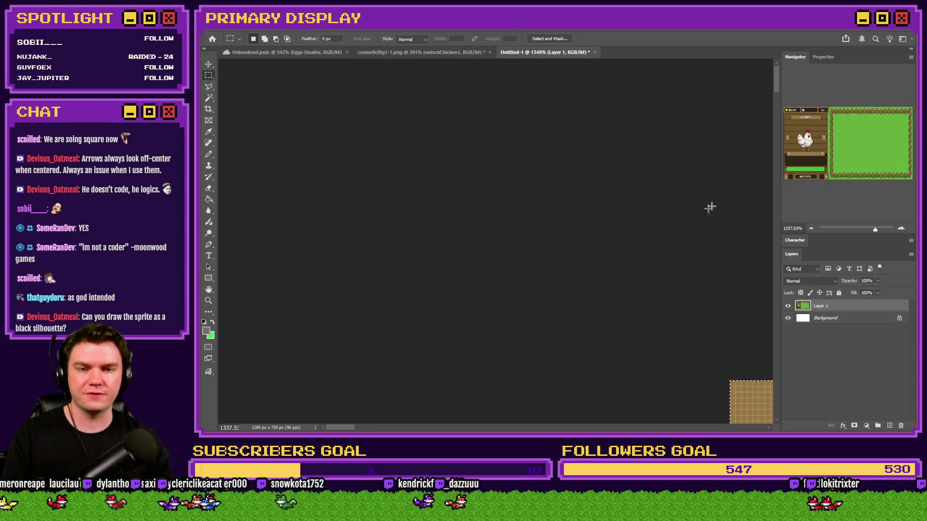
scroll(585, 300, down, 2)
alt+scroll(486, 199, down, 2)
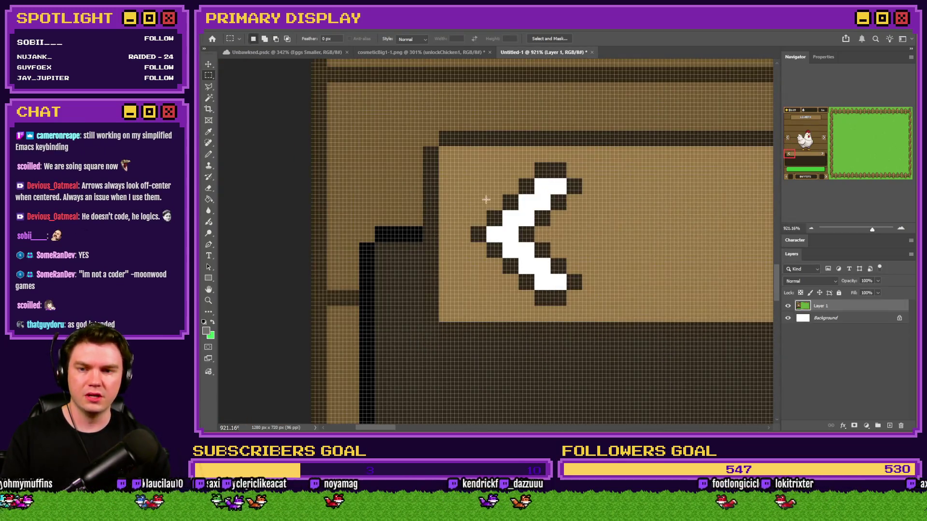
drag(475, 230, 484, 239)
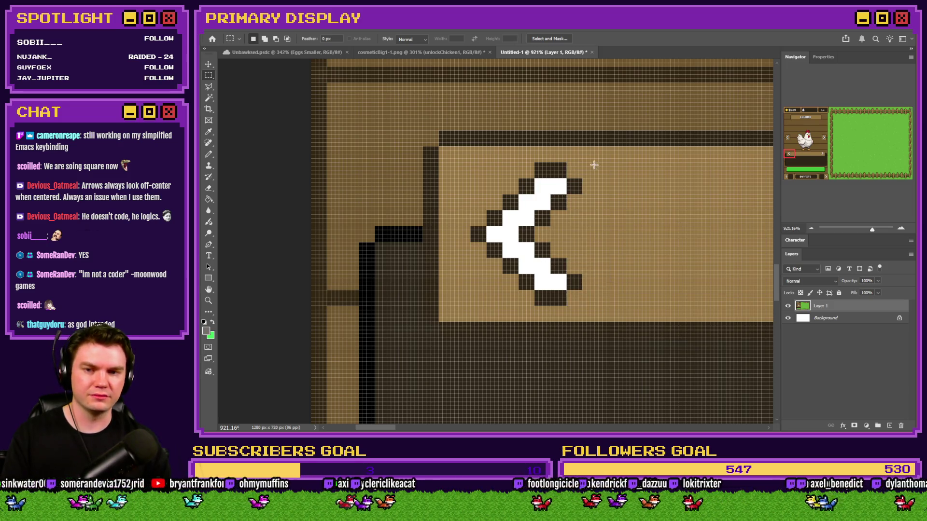
drag(594, 163, 550, 304)
key(ctrl+d)
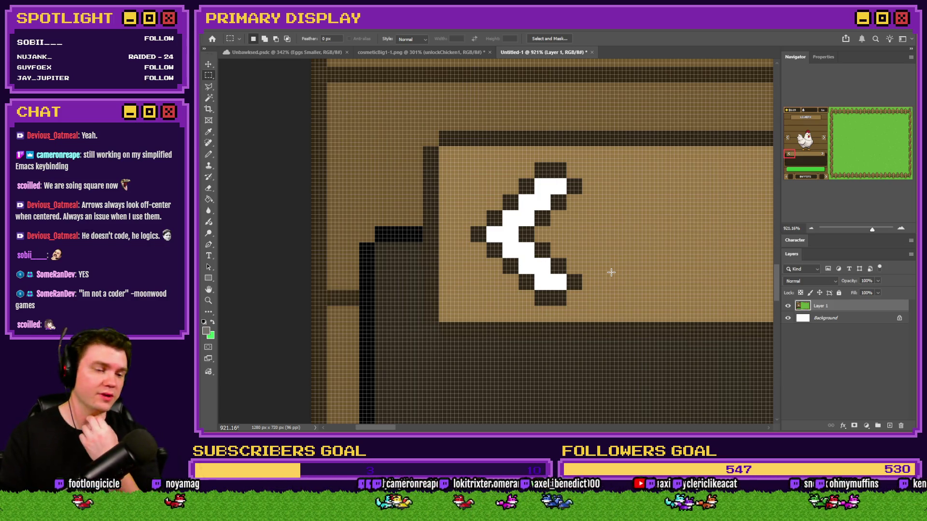
key(alt+Tab)
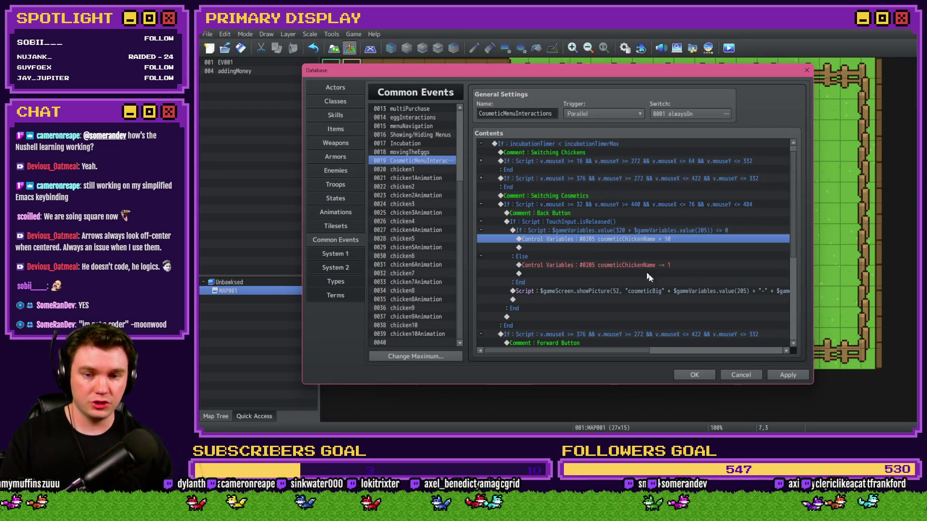
Copy the wrap-around condition's script and inspect the existing set-to-10 variable command
click(665, 291)
double_click(674, 232)
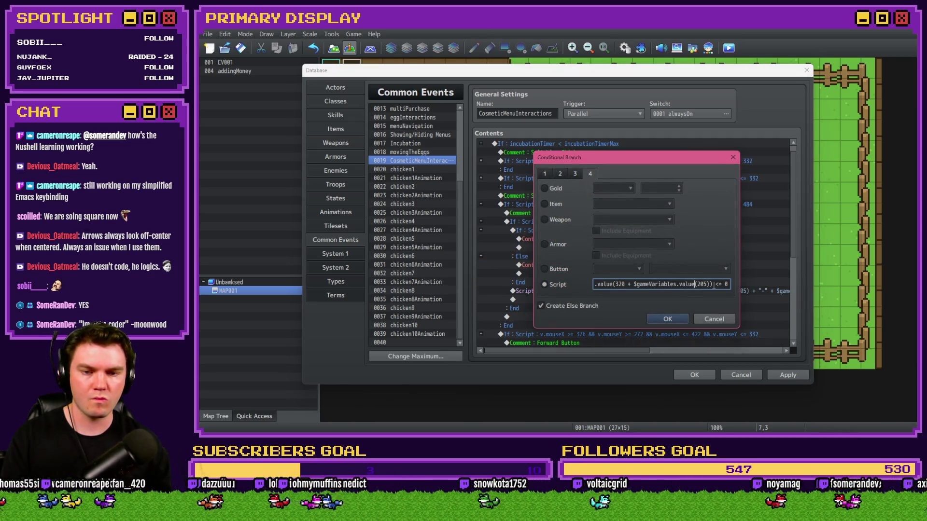
click(716, 318)
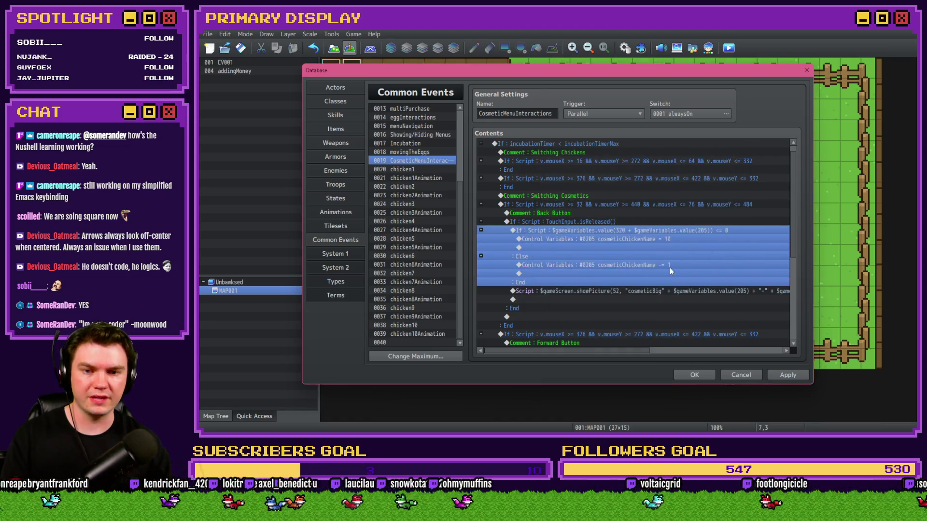
click(662, 240)
double_click(662, 240)
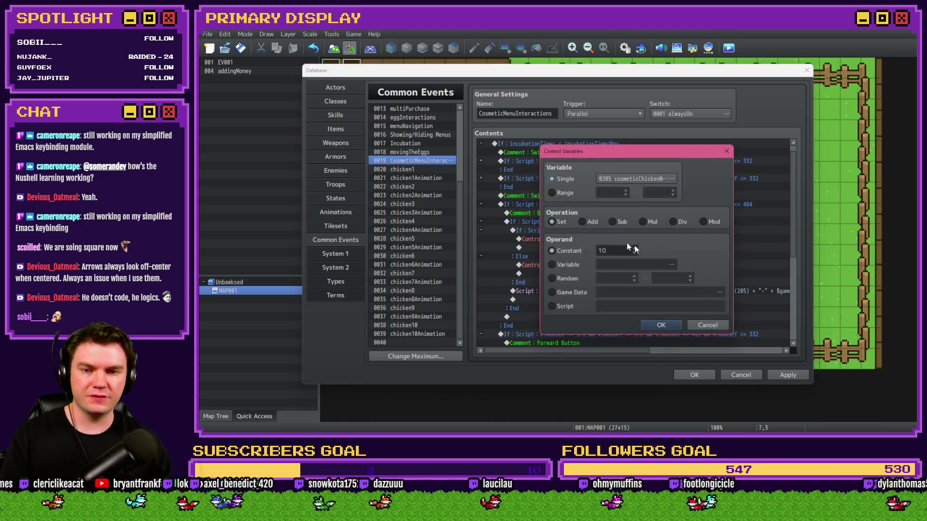
click(699, 326)
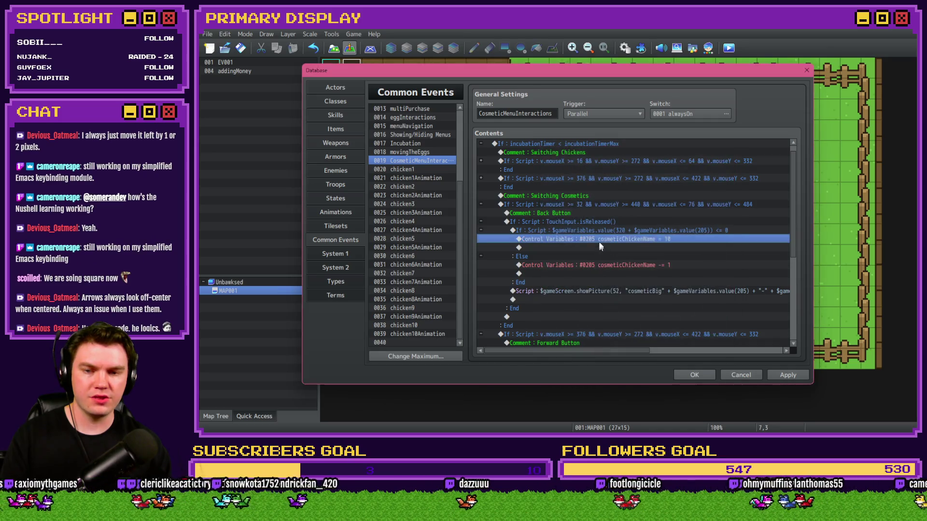
Insert a new Script command in the wrap-around branch holding the pasted condition script
click(606, 236)
key(Insert)
click(555, 113)
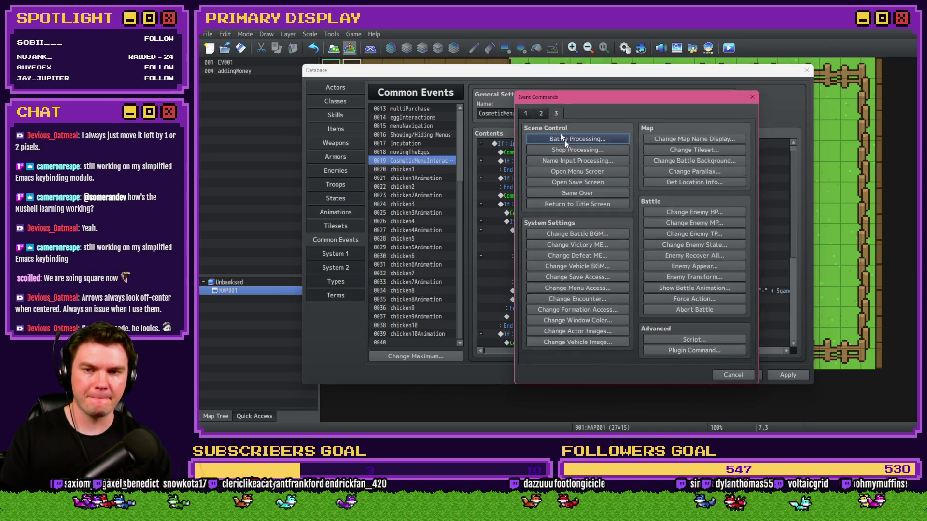
click(675, 340)
text($gameVariables.value(320 + $gameVariables.value(205)) <= 0)
Turn the pasted script into a setValue call setting variable 320 plus variable 205 to 10
click(577, 168)
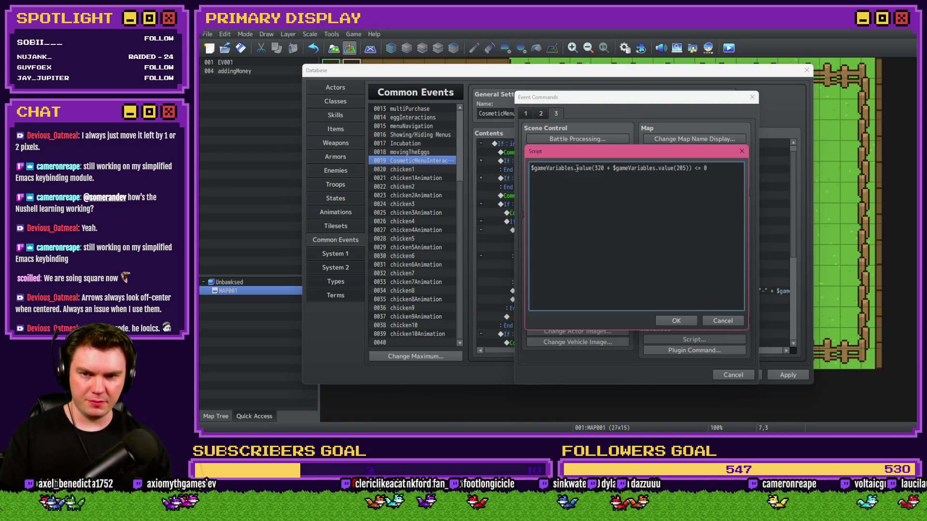
text(setV)
key(Delete)
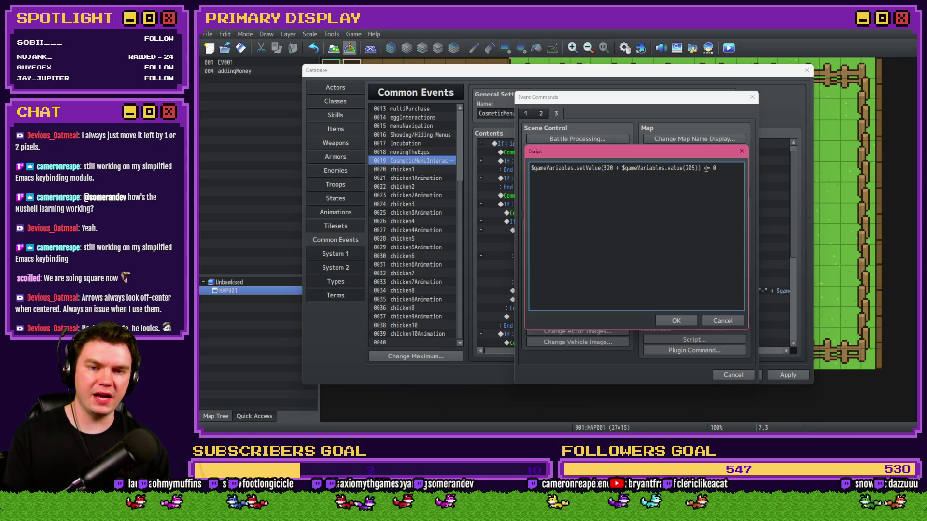
drag(704, 168, 743, 168)
key(BackSpace)
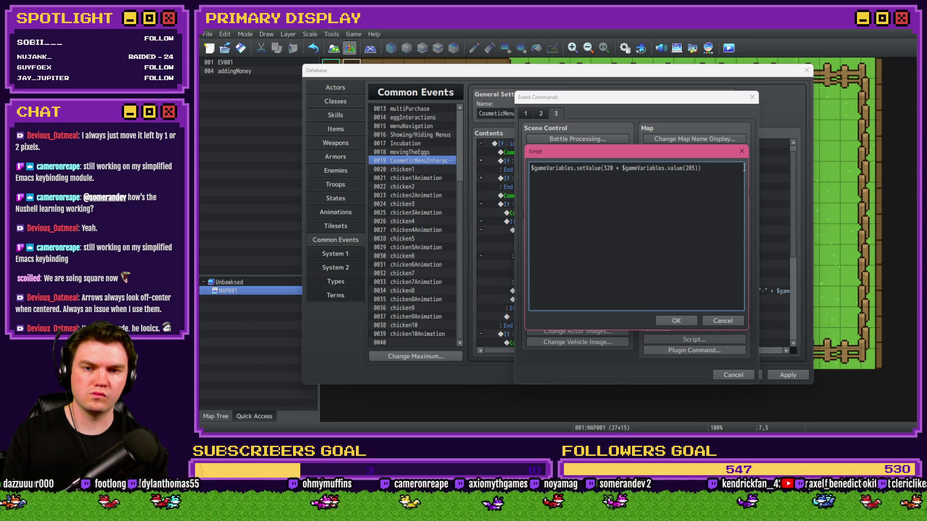
text(,)
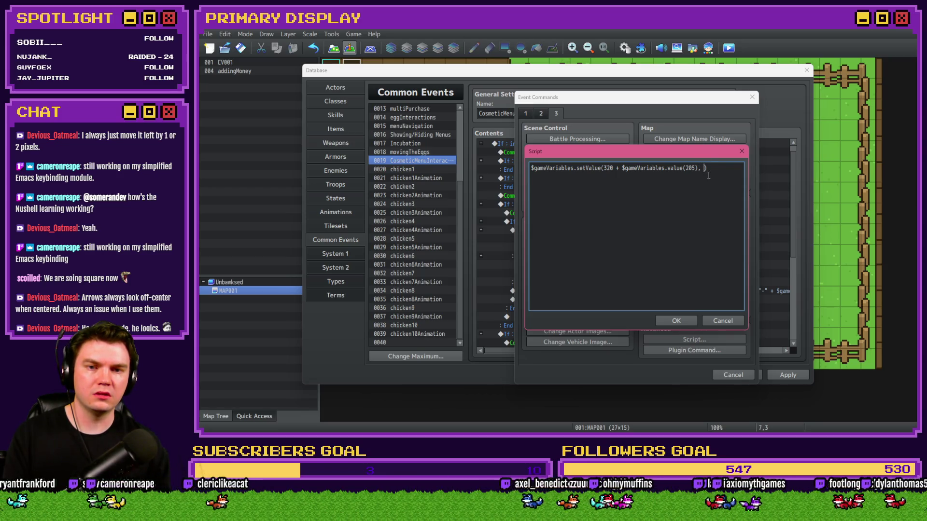
text(10)
key(End)
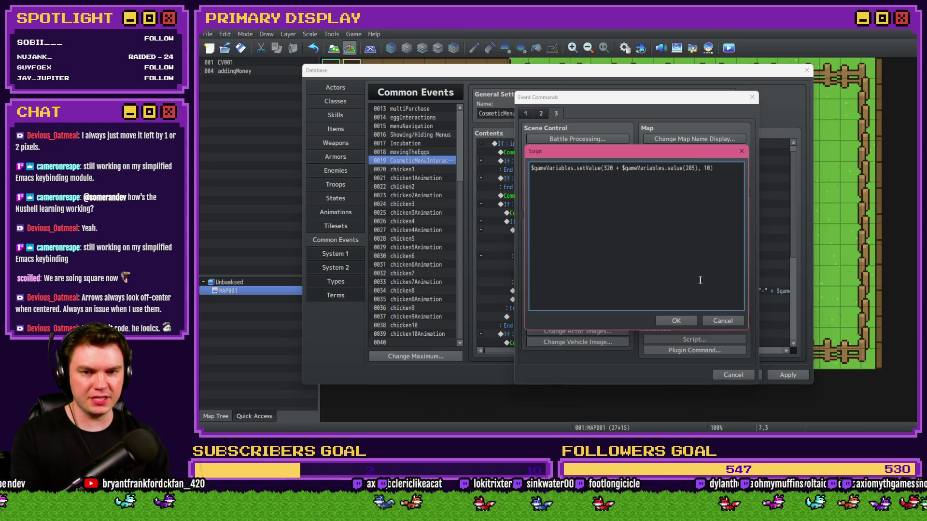
click(690, 323)
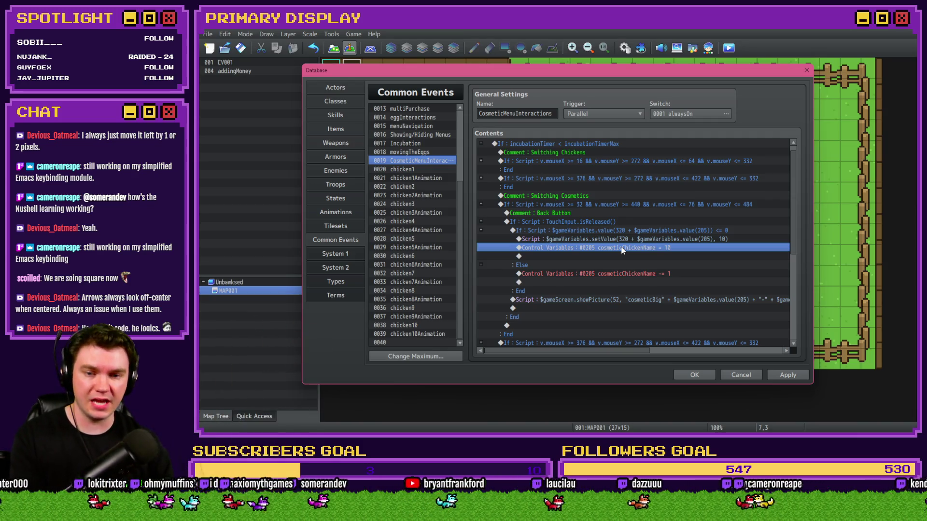
Delete the old set-to-10 command and paste a copy of the setValue script into the Else branch
key(Delete)
click(632, 239)
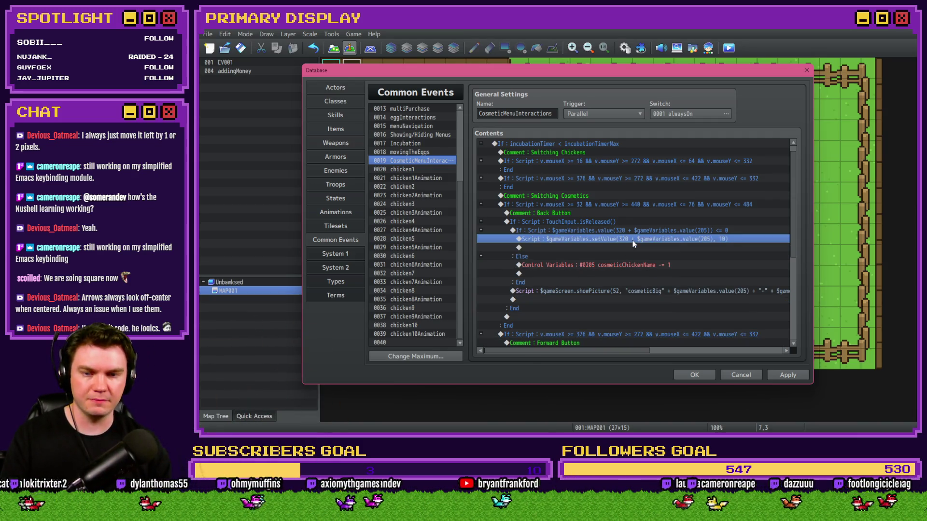
click(635, 266)
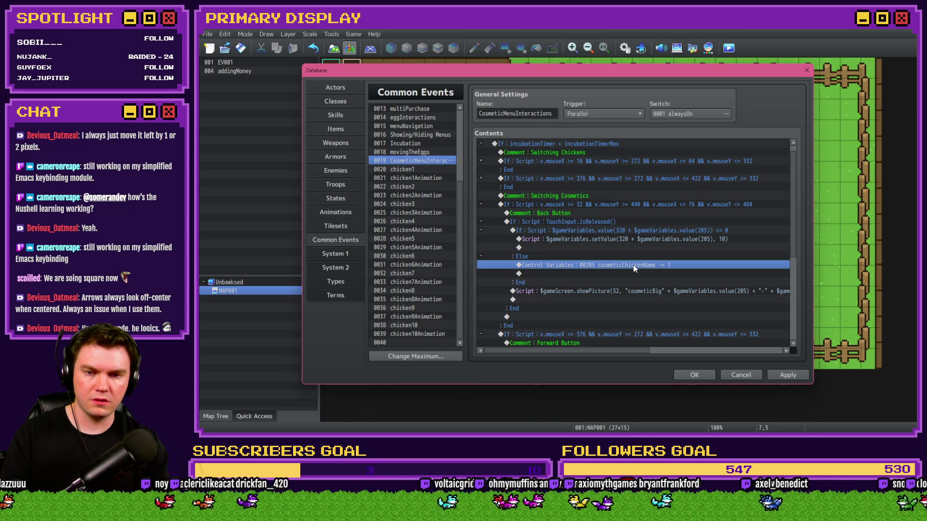
key(ctrl+v)
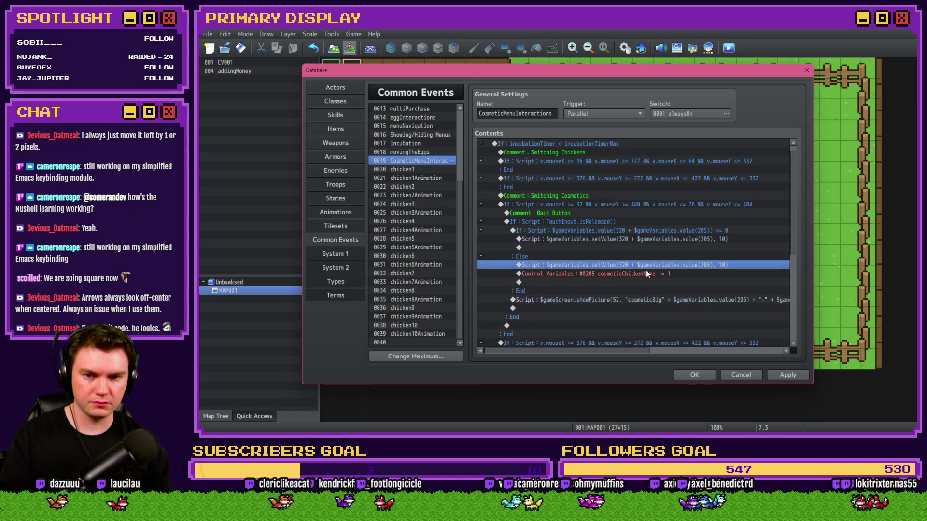
key(Return)
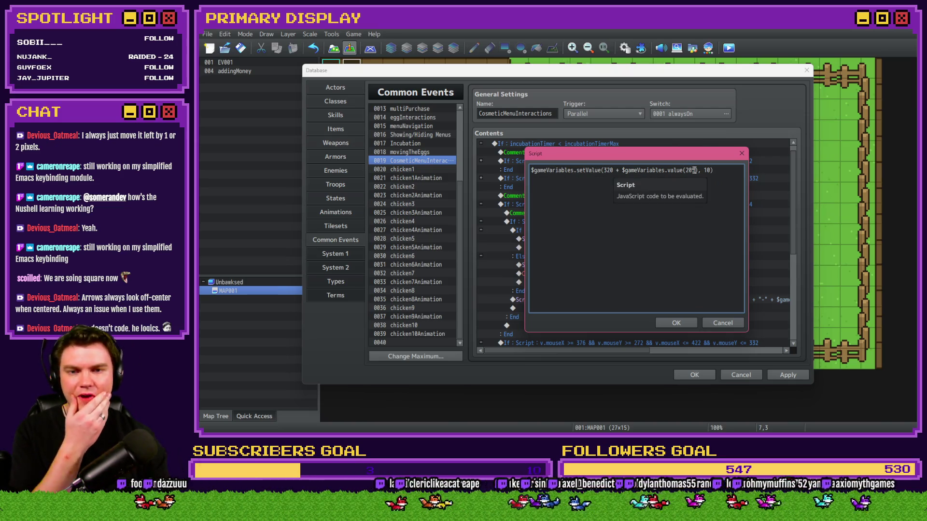
Replace the 10 argument with a copy of the script's variable expression
double_click(707, 170)
key(BackSpace)
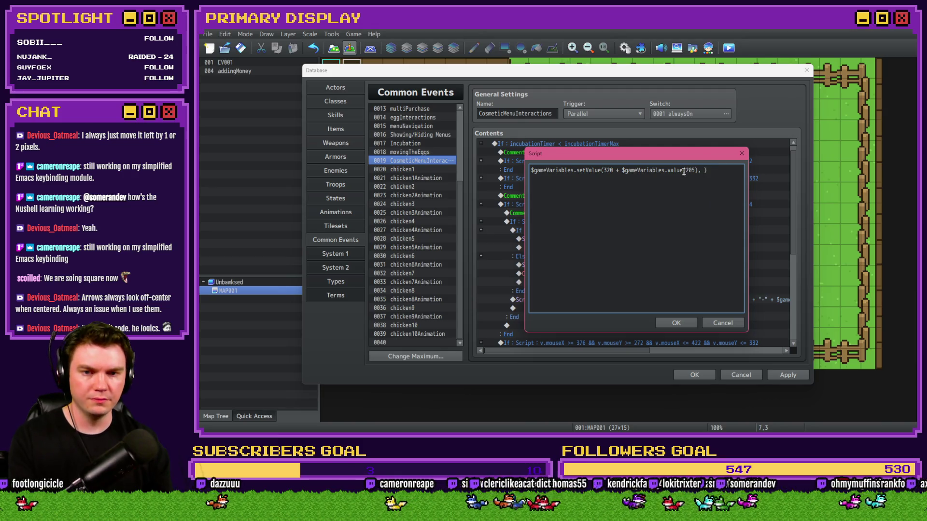
drag(698, 170, 537, 165)
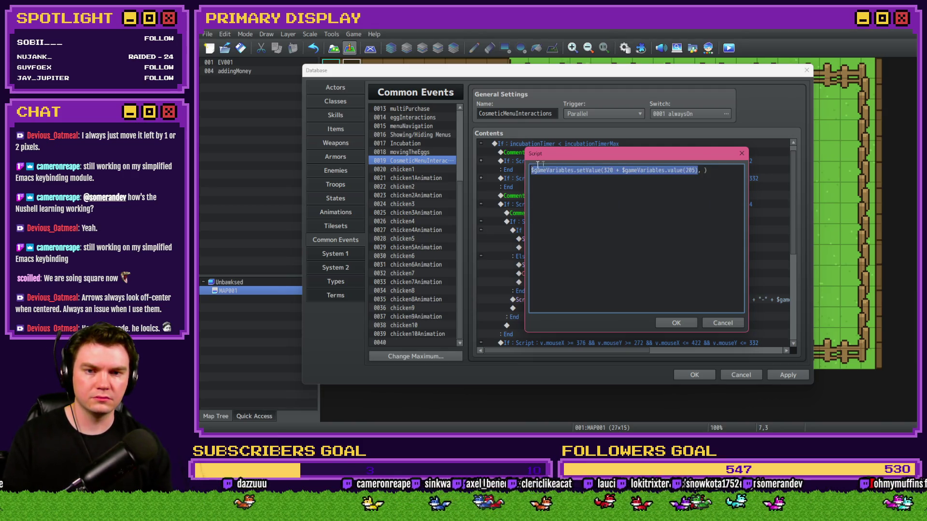
key(ctrl+c)
click(703, 170)
key(ctrl+v)
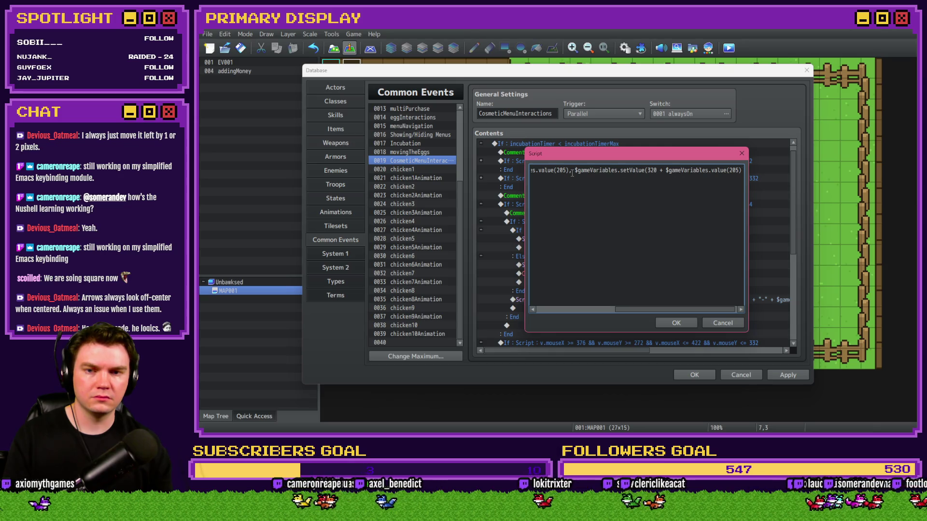
text())
Rewrite the second argument as value(320 + value(205)) - 1 and confirm the script
double_click(634, 170)
text(value)
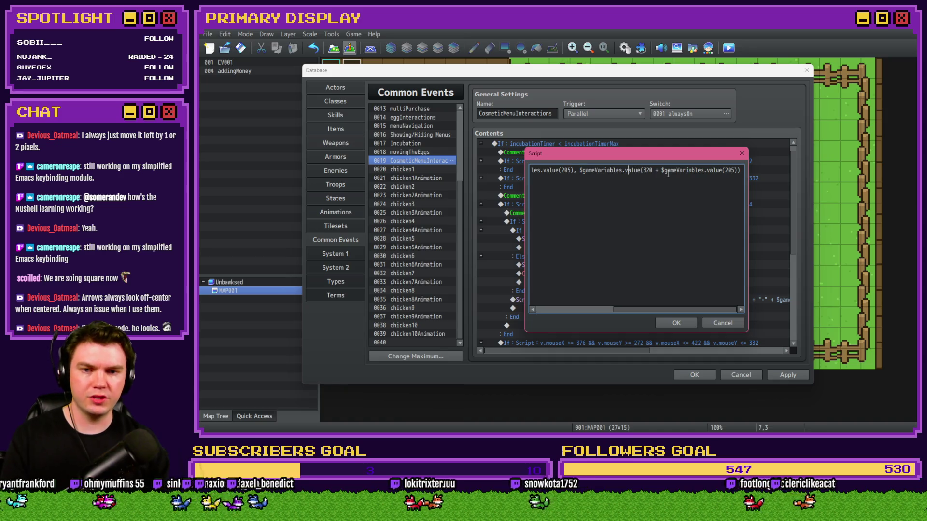
click(733, 170)
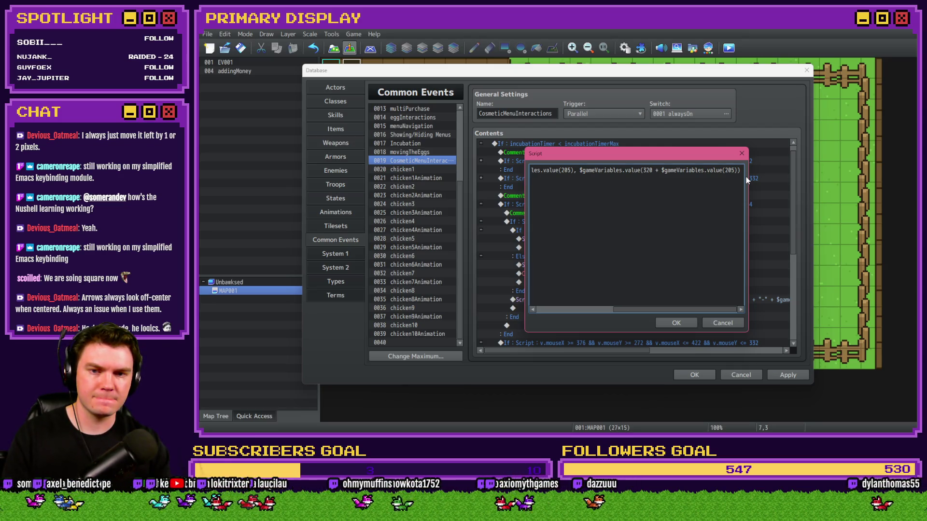
click(578, 170)
text(()
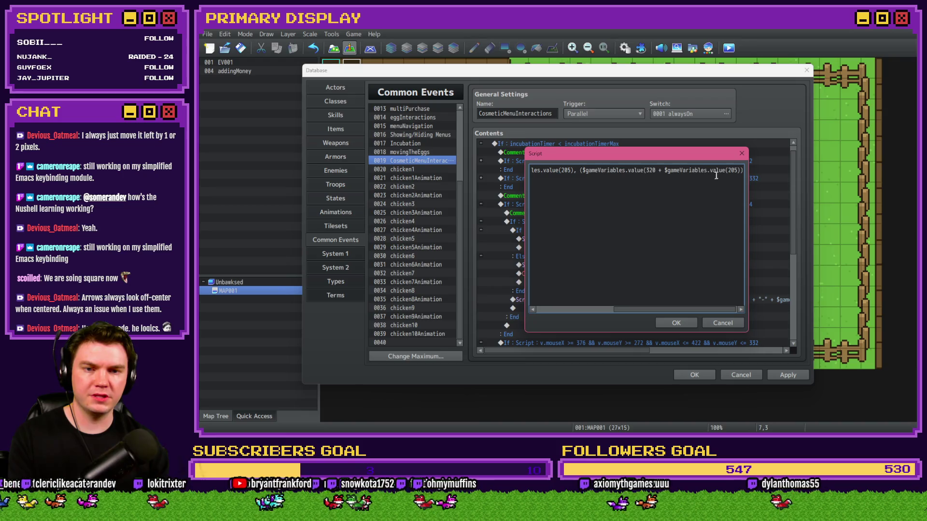
click(741, 171)
text())
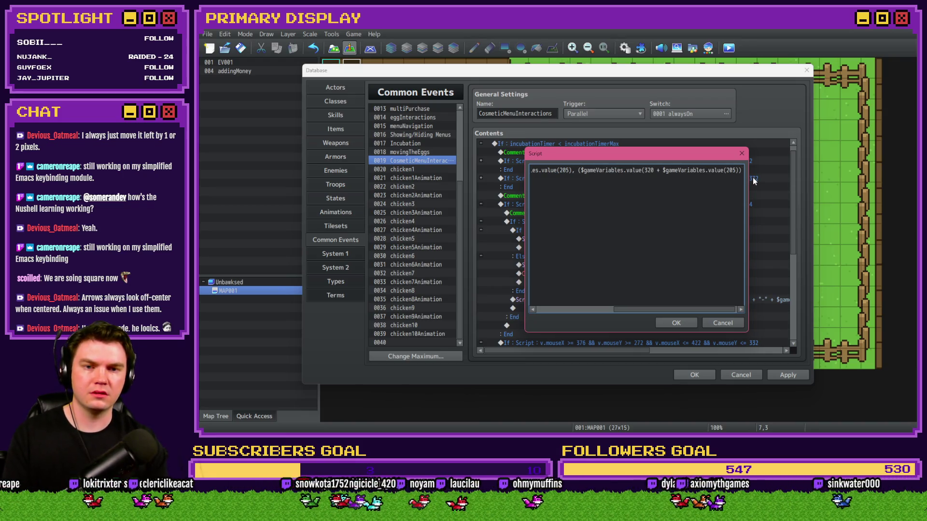
text( - 1))
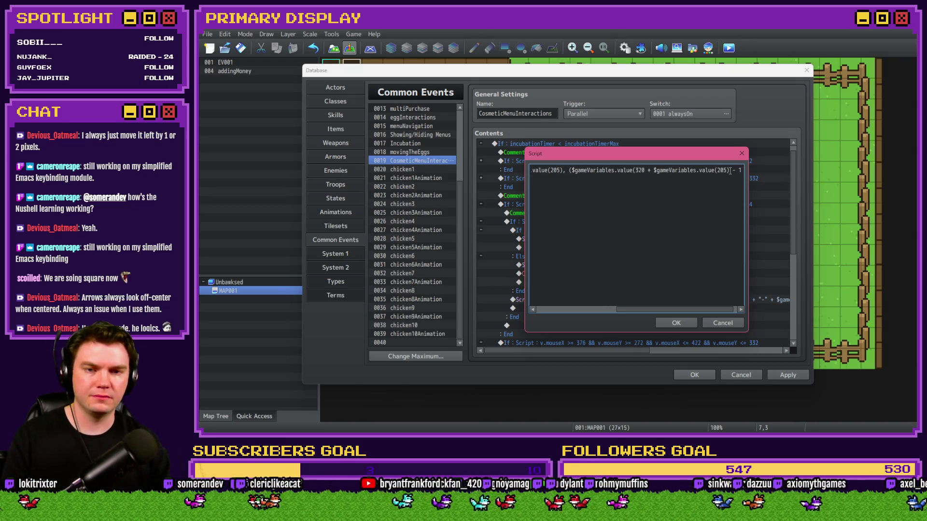
key(shift+Left)
key(shift+Left)
key(shift+Left)
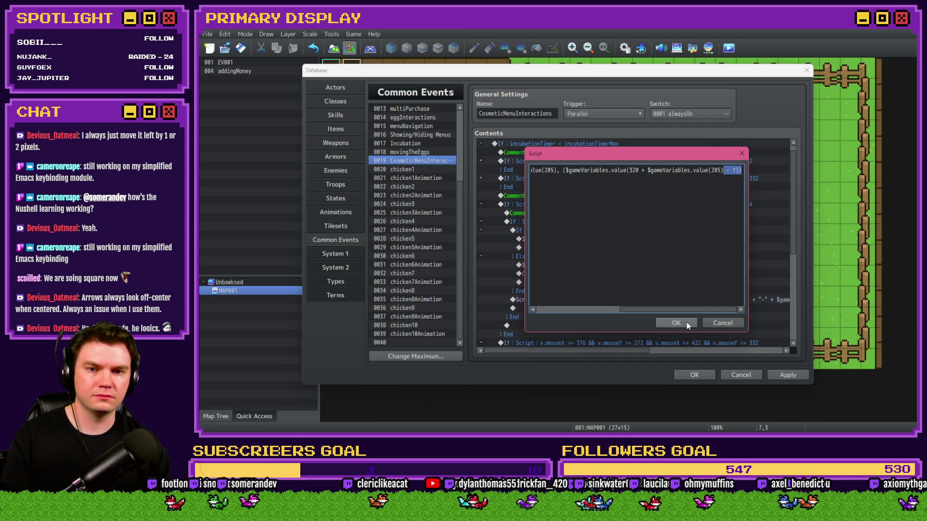
click(584, 177)
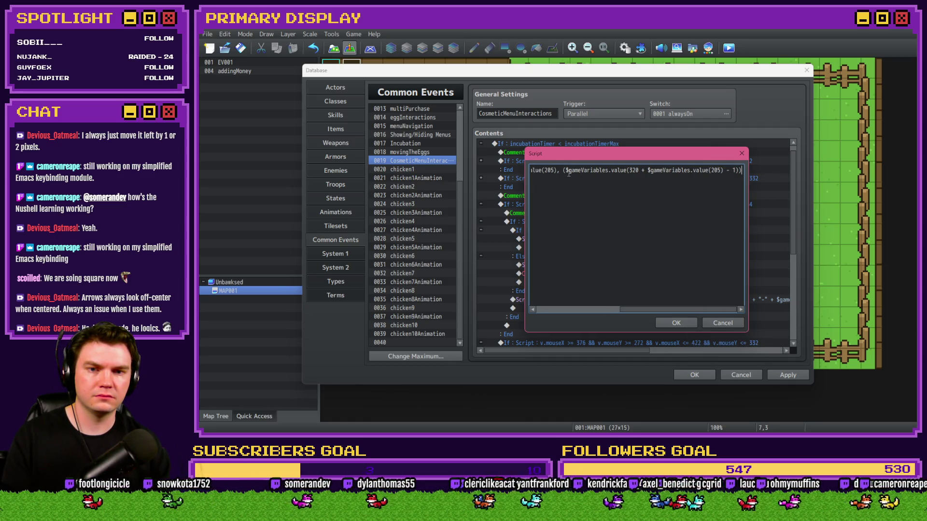
click(681, 324)
Delete the leftover Control Variables command and close the database with changes saved
click(665, 274)
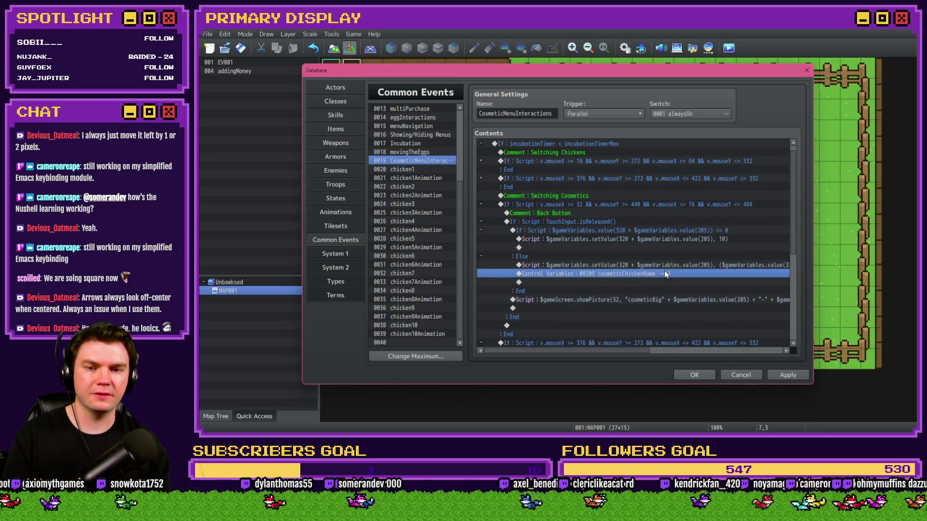
key(Delete)
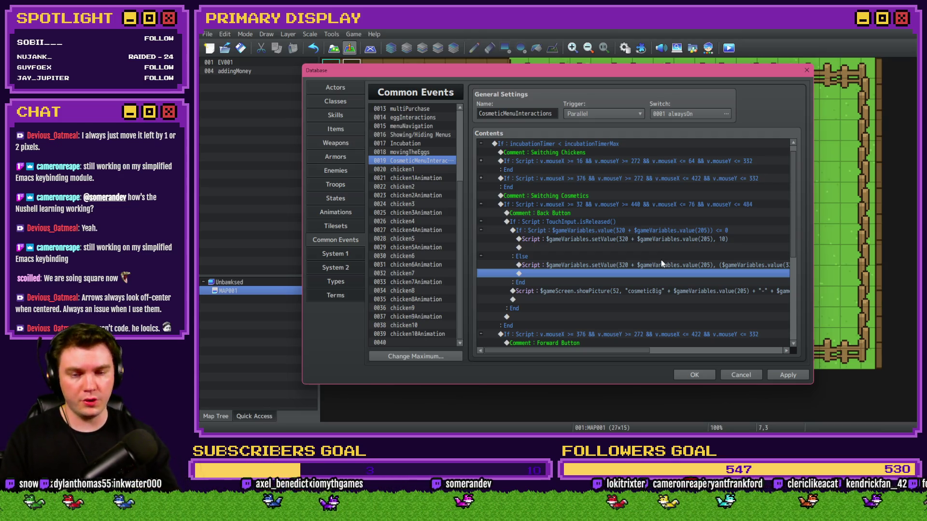
click(782, 376)
click(694, 375)
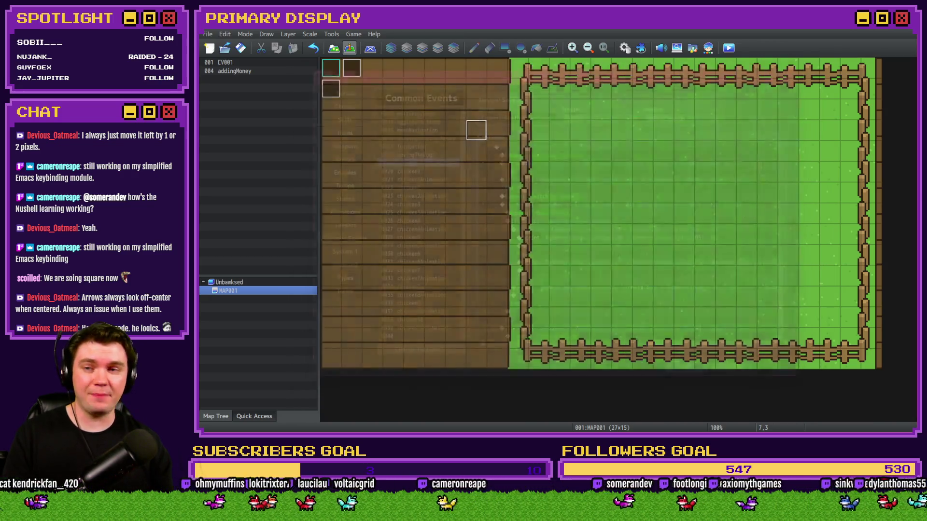
Playtest the outfits page, stepping the Leghorn's outfit backward until an error appears
click(728, 48)
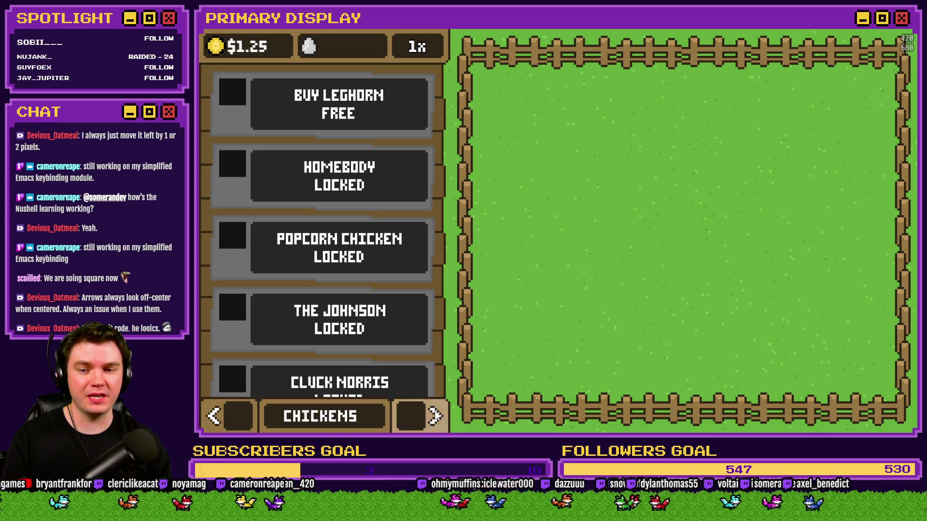
click(435, 416)
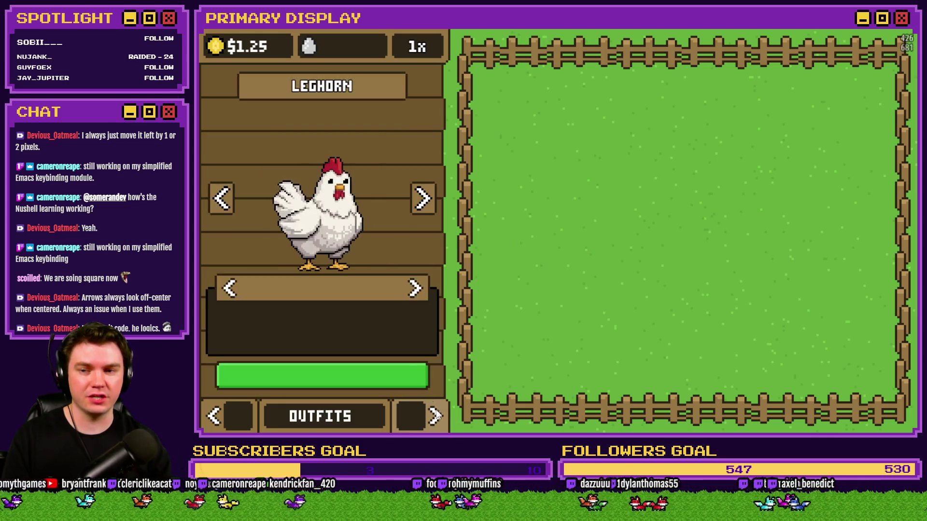
click(231, 289)
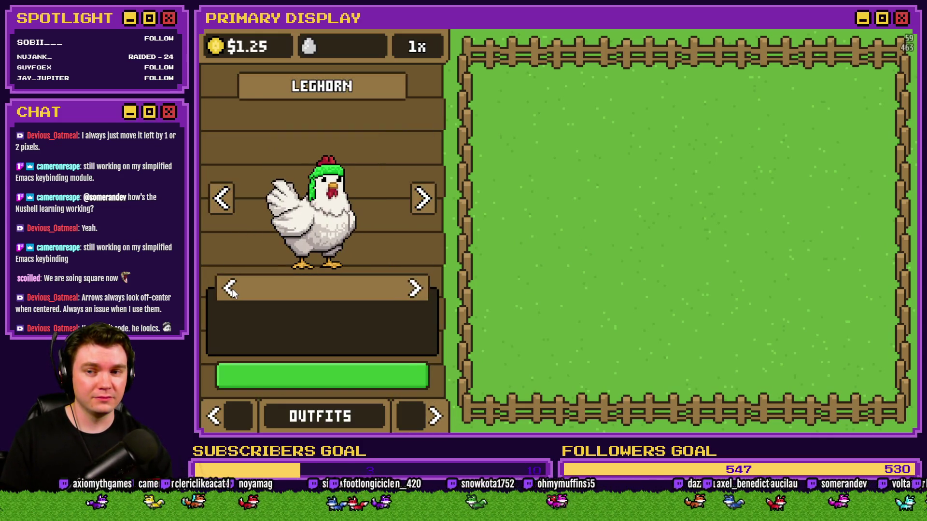
click(231, 289)
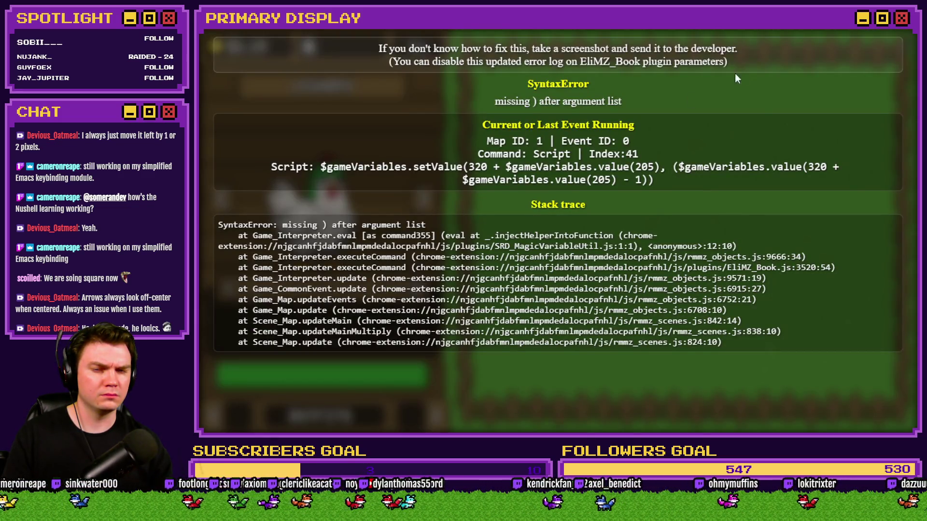
click(901, 18)
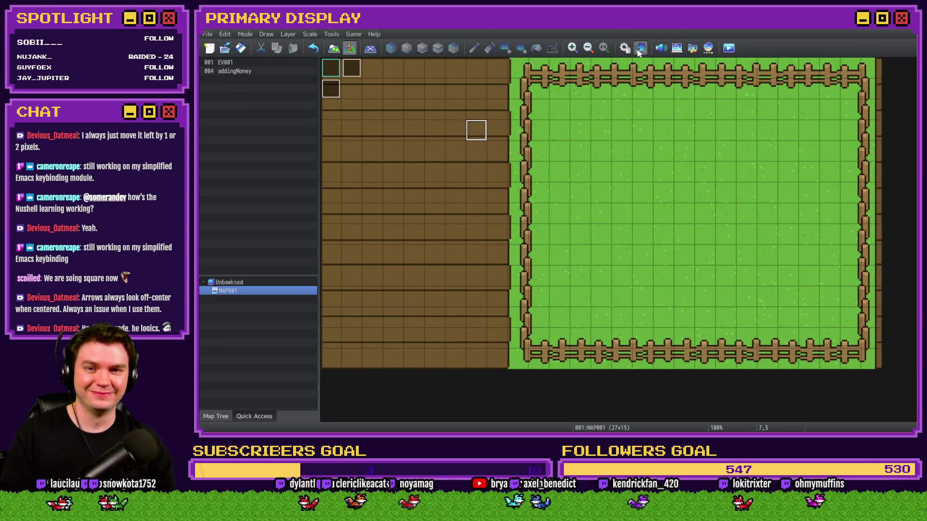
Fix the decrement script's parentheses so 1 is subtracted outside the value lookup
click(625, 47)
scroll(592, 273, down, 2)
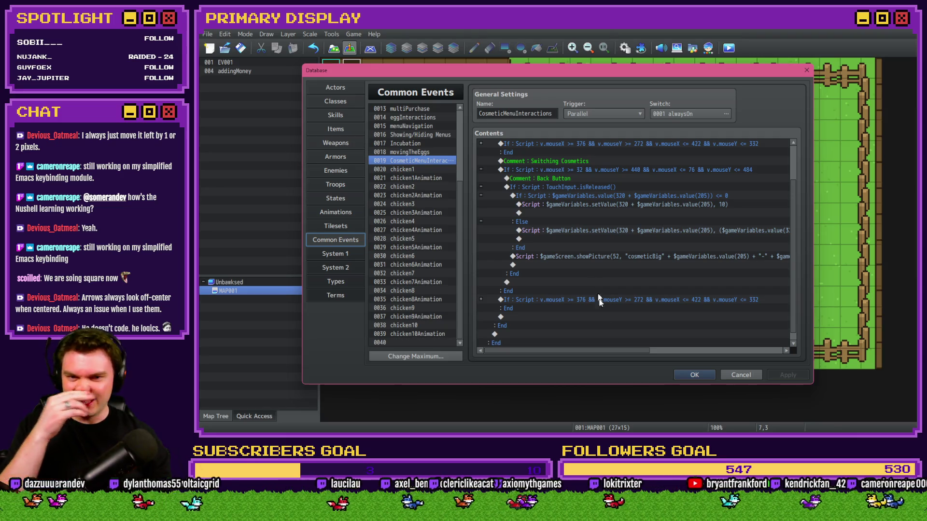
double_click(618, 229)
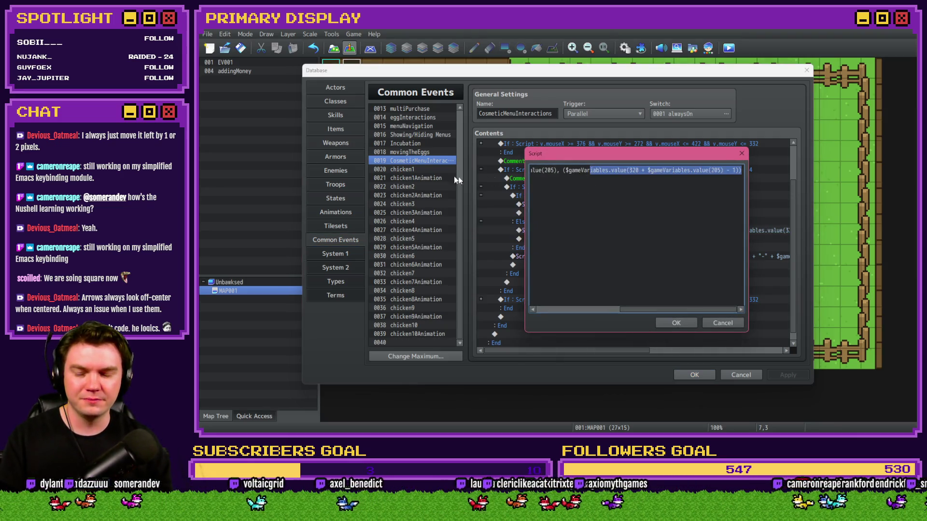
key(End)
key(shift+Home)
click(602, 171)
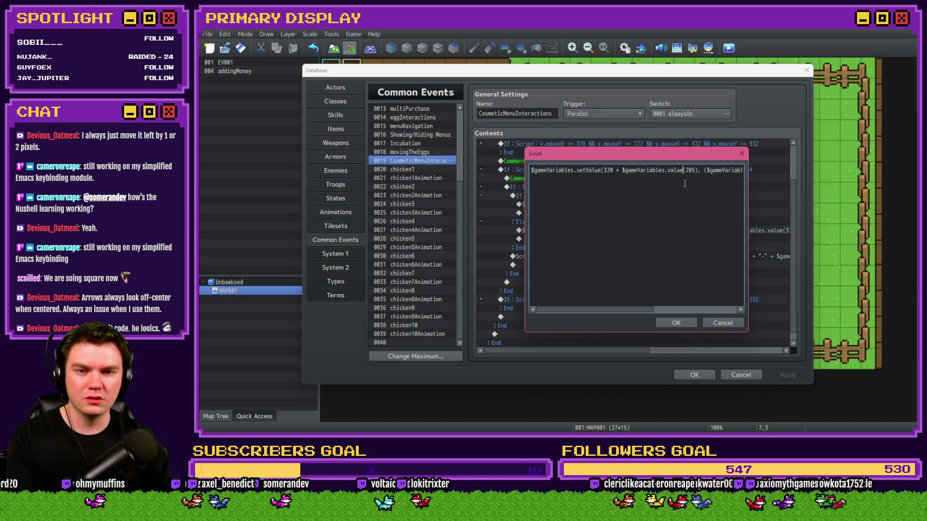
key(Right)
key(Right)
key(Right)
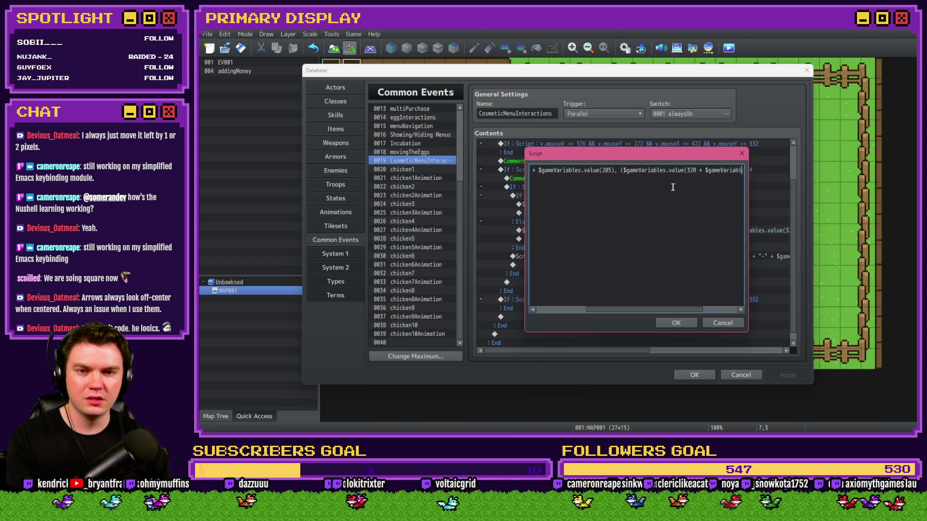
key(Right)
key(Right)
key(Right)
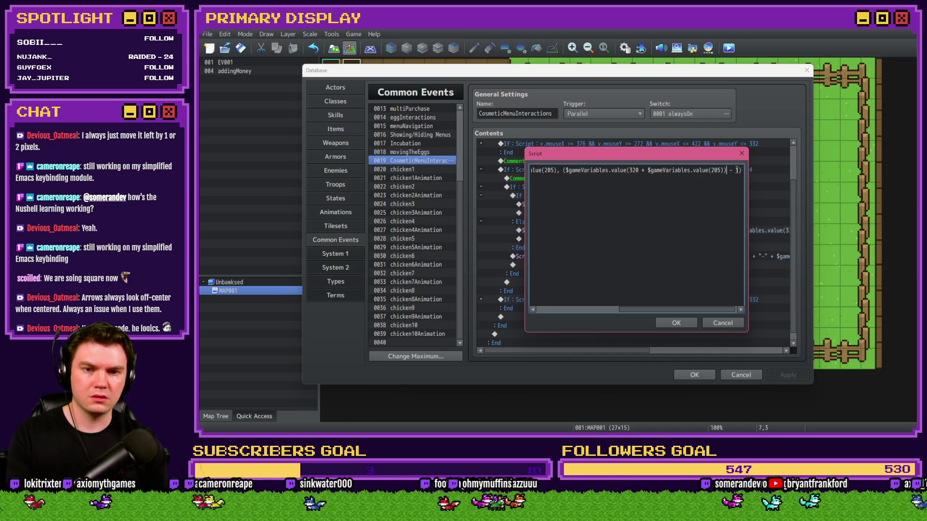
click(678, 323)
Playtest the outfits page, cycling the Leghorn's outfits backward all the way to the crown
click(691, 372)
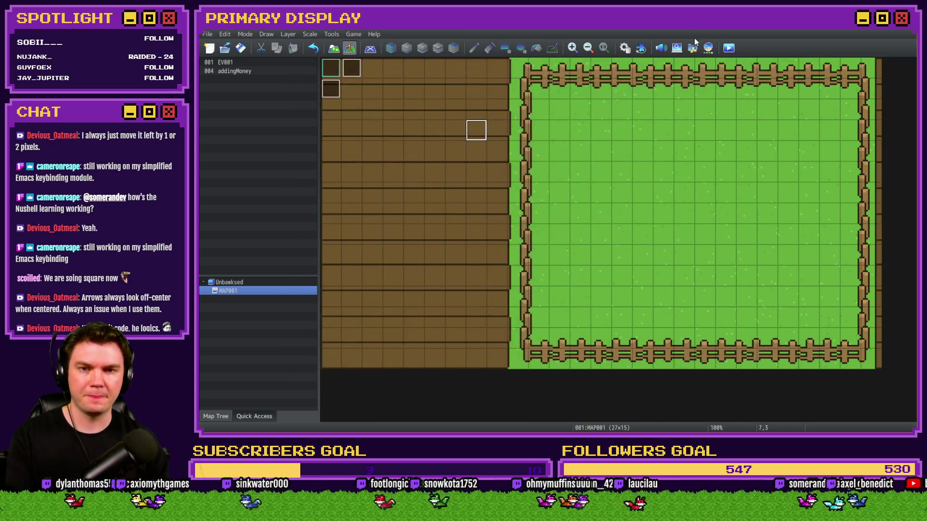
click(728, 47)
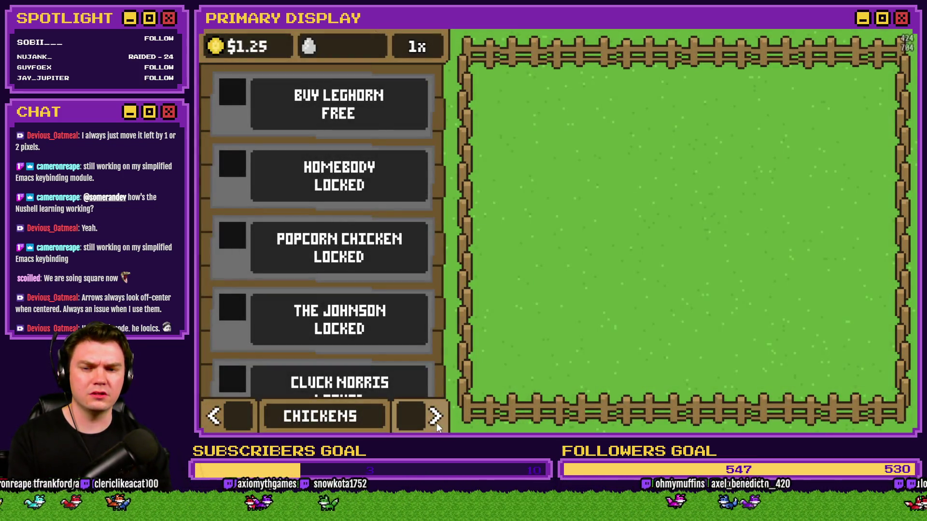
click(434, 416)
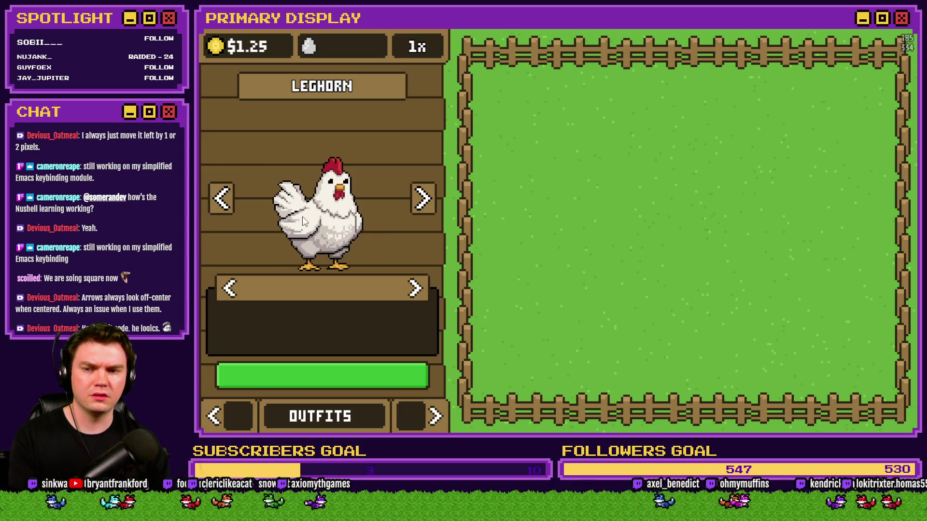
click(228, 288)
click(228, 288)
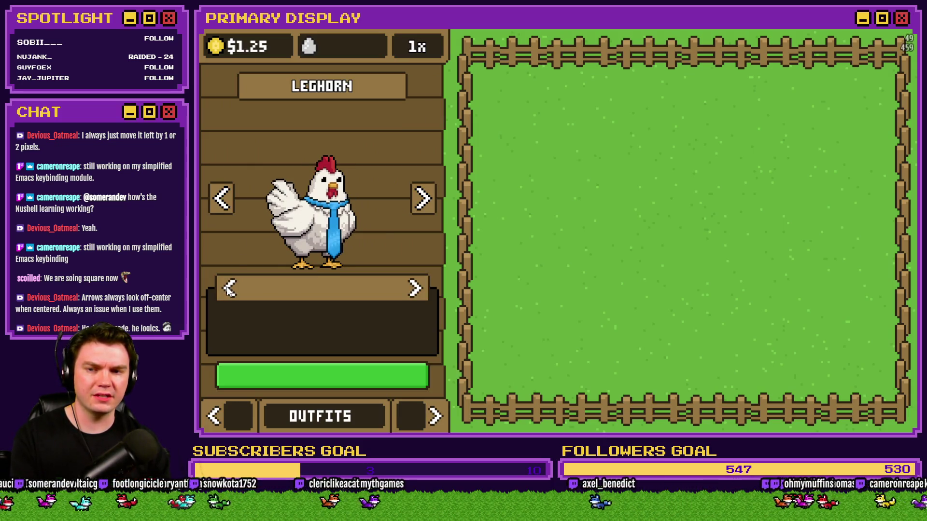
click(229, 288)
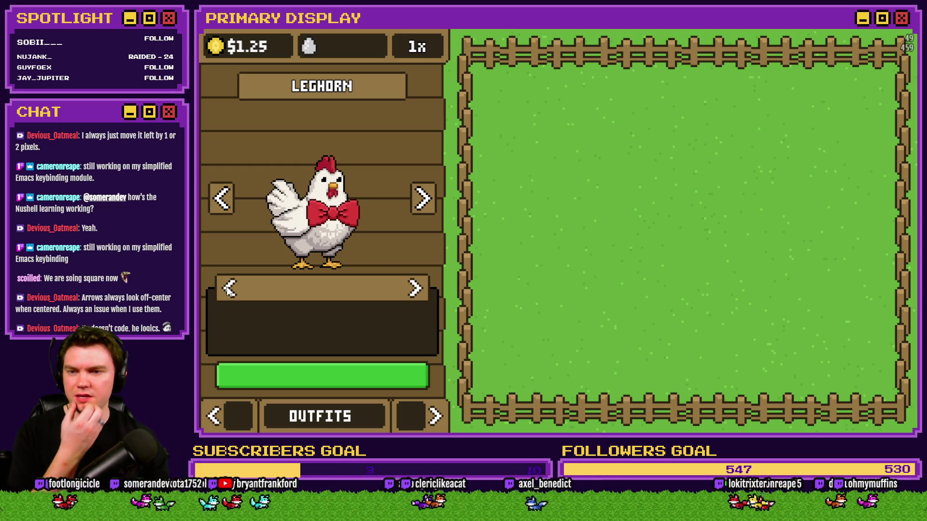
click(228, 288)
click(228, 288)
click(228, 289)
click(229, 288)
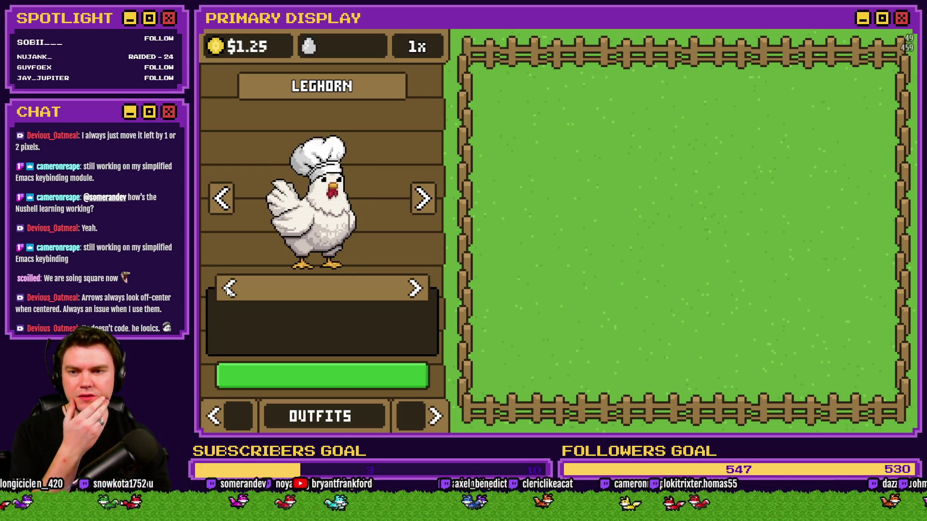
click(228, 289)
click(229, 288)
click(228, 288)
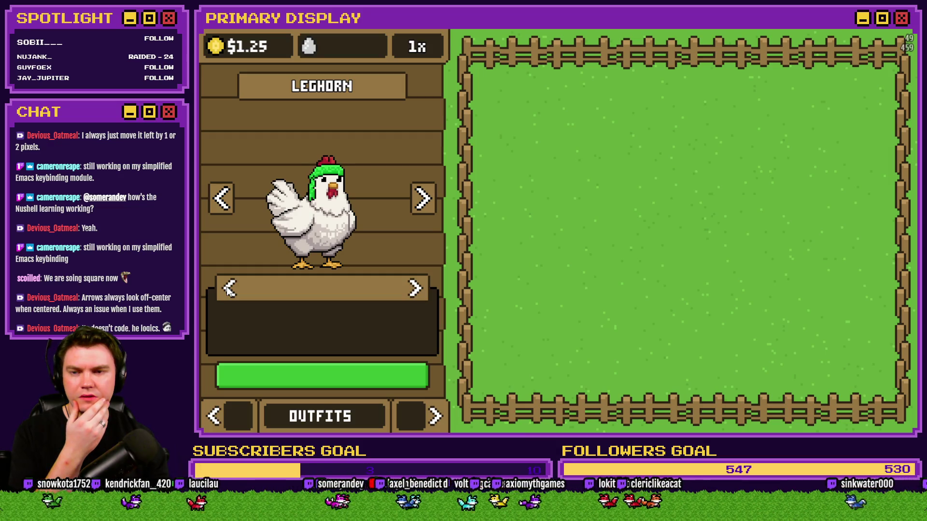
click(228, 288)
click(228, 288)
click(228, 288)
click(228, 288)
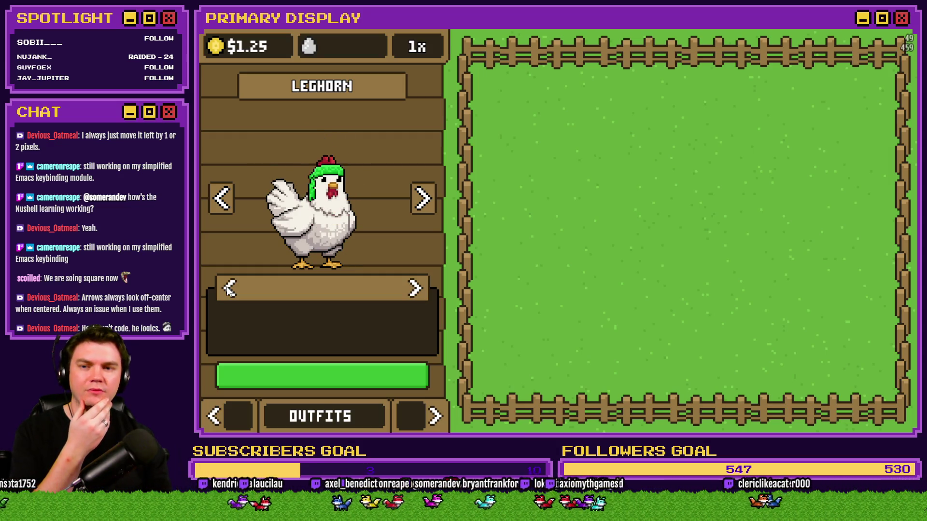
click(228, 288)
click(228, 288)
click(228, 288)
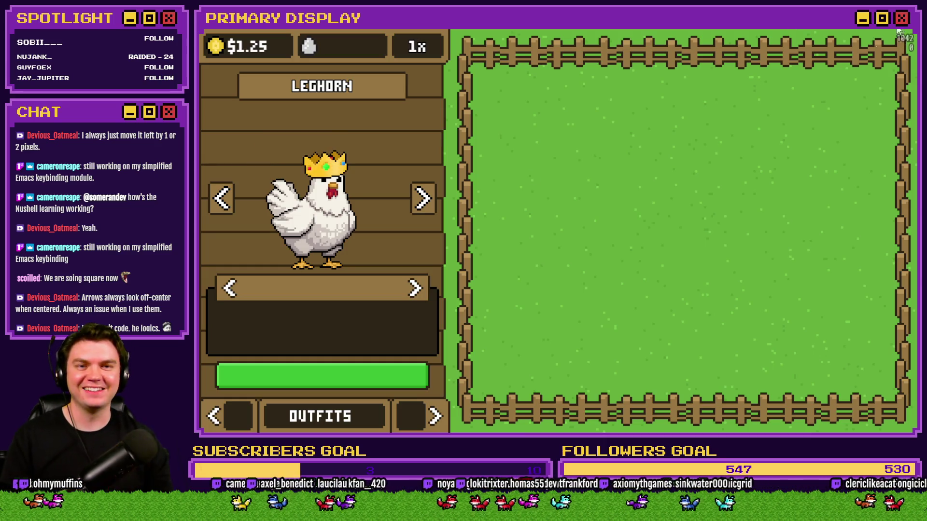
Cycle outfits backward for Popcorn Chicken, Cluck Norris and The Johnson, then reopen the common events
click(422, 204)
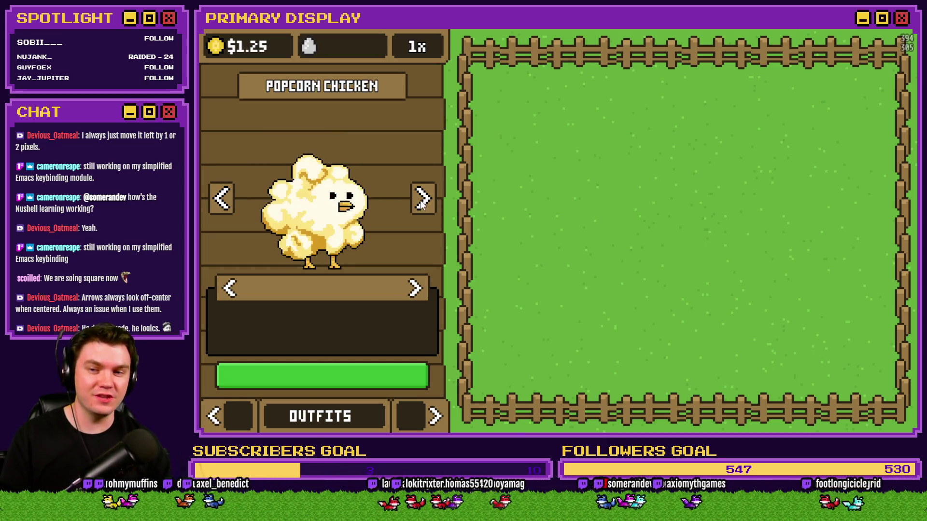
click(230, 290)
click(230, 290)
click(229, 290)
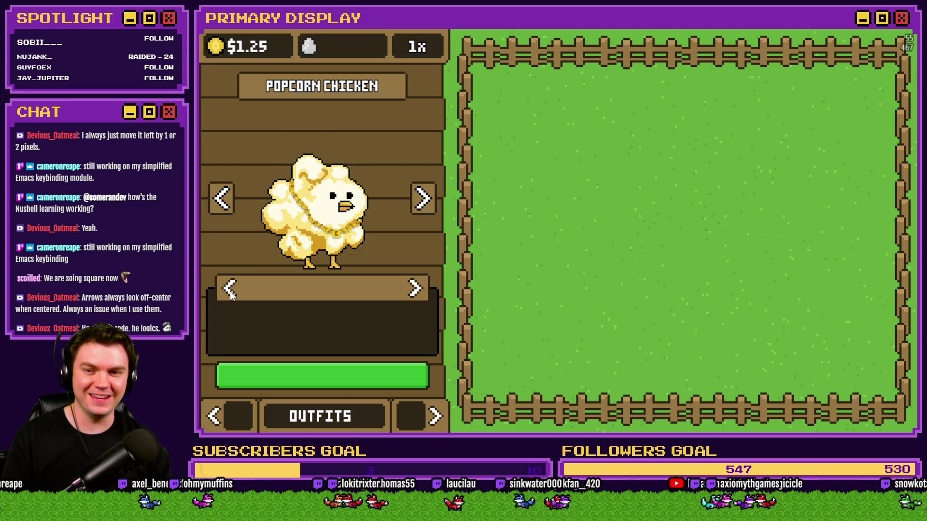
click(230, 290)
click(230, 290)
click(422, 199)
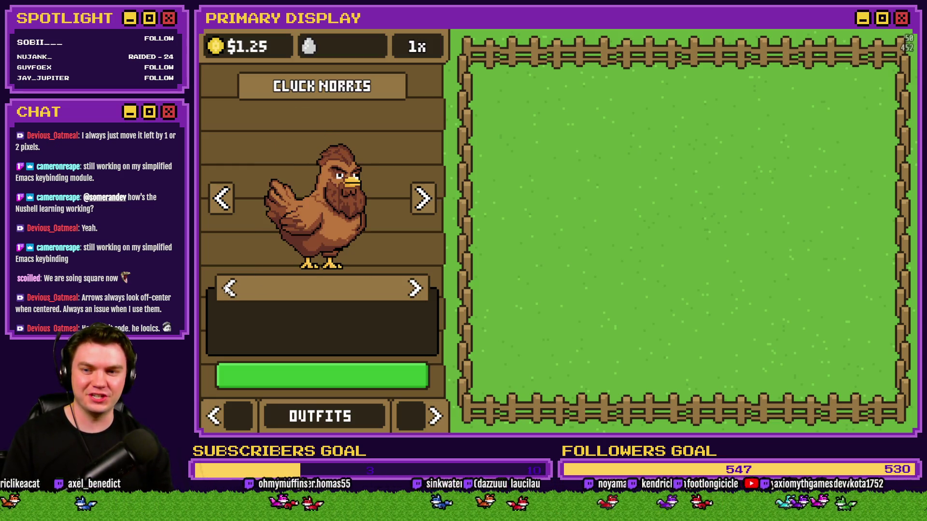
click(229, 288)
click(229, 288)
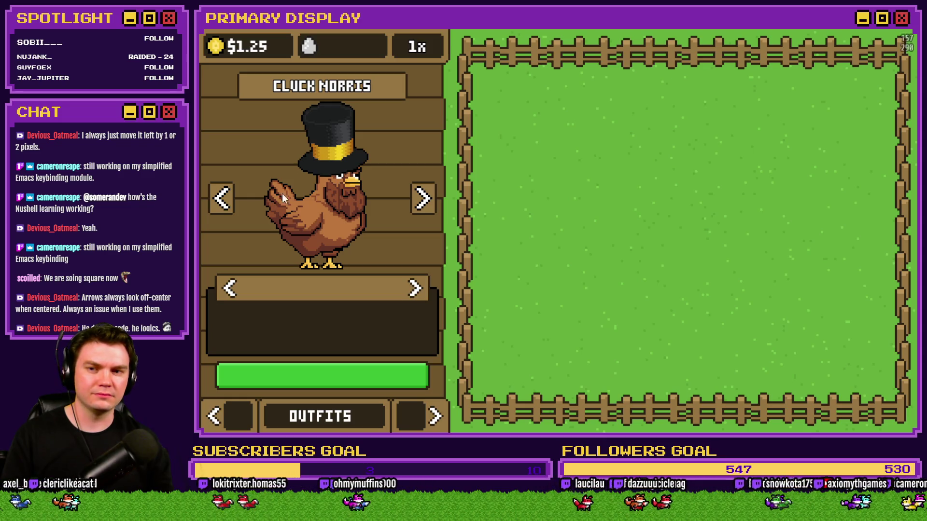
click(223, 199)
click(227, 286)
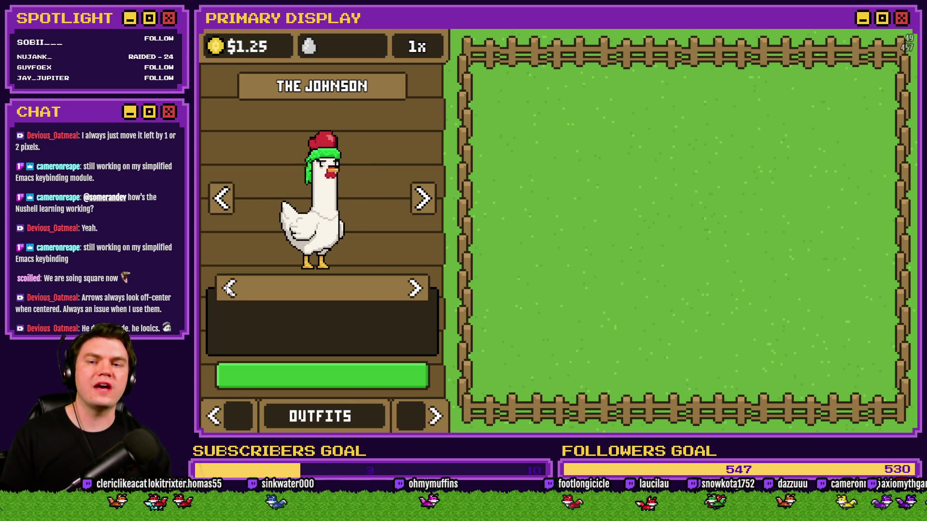
click(228, 287)
click(907, 28)
click(622, 48)
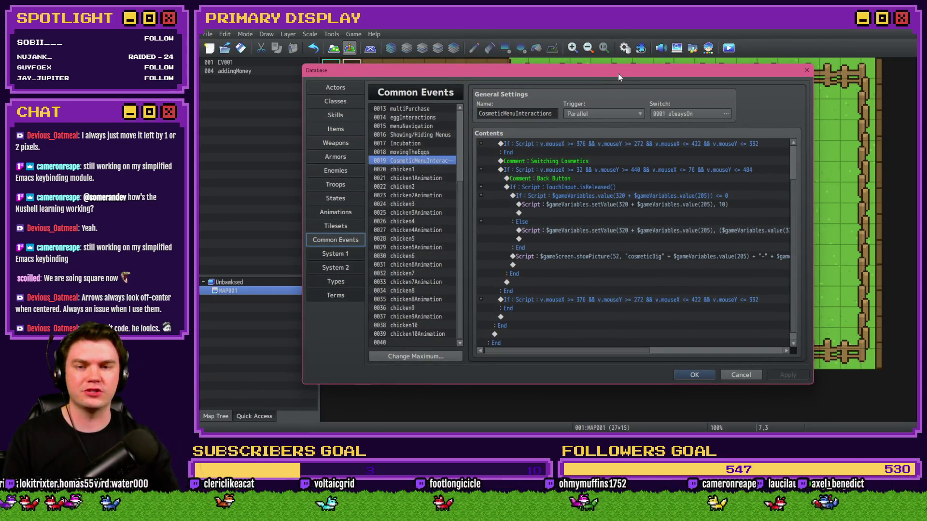
Paste the back button's wrap-around If/Else block into the Forward Button's section
mouse_move(636, 194)
mouse_down()
mouse_move(637, 258)
mouse_move(639, 248)
mouse_up()
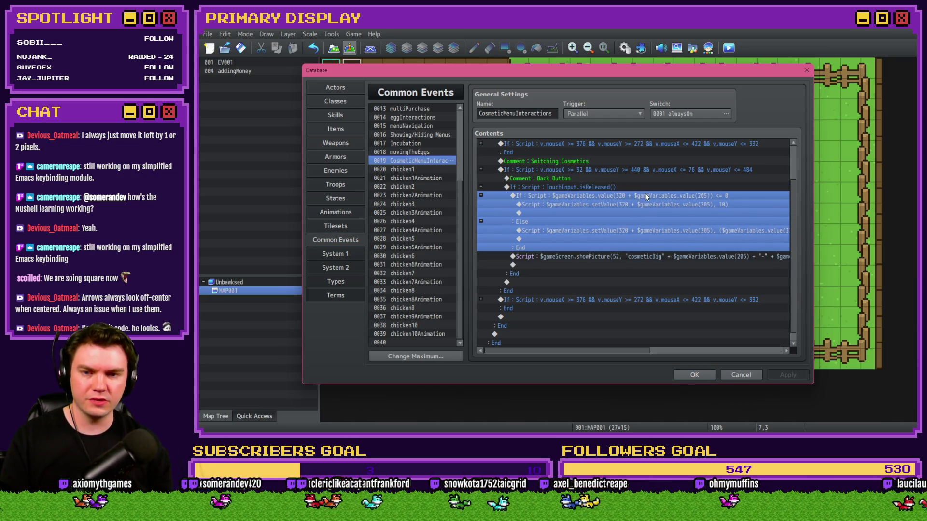
click(481, 300)
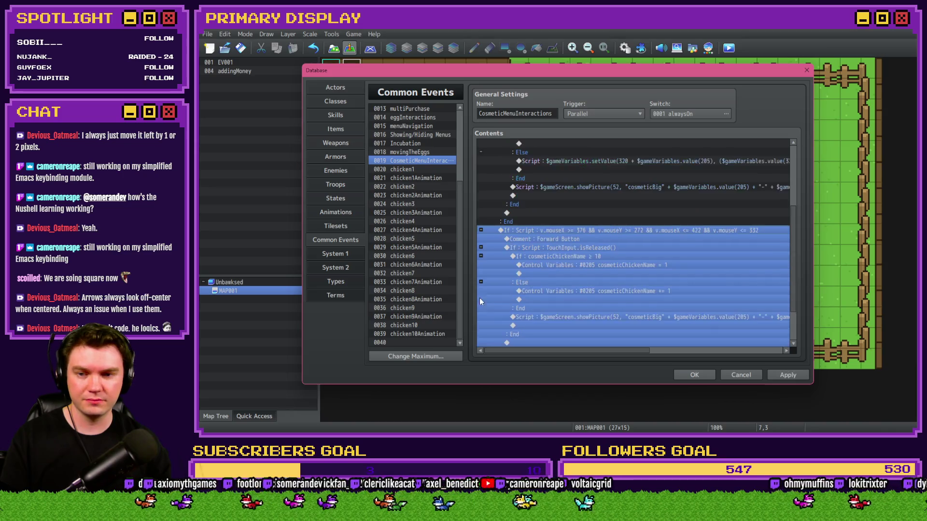
scroll(479, 297, down, 2)
drag(628, 205, 630, 212)
key(ctrl+v)
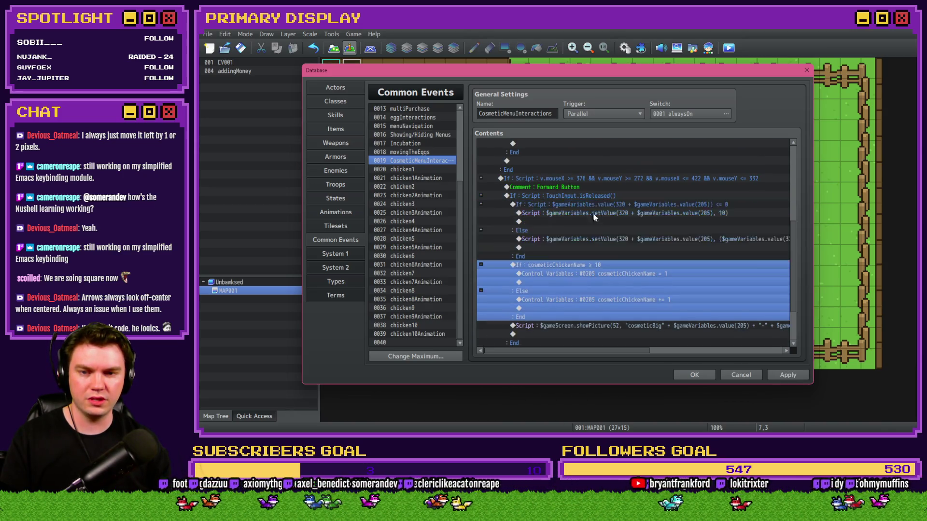
Change the pasted condition's comparison to >= 10
click(613, 205)
double_click(623, 205)
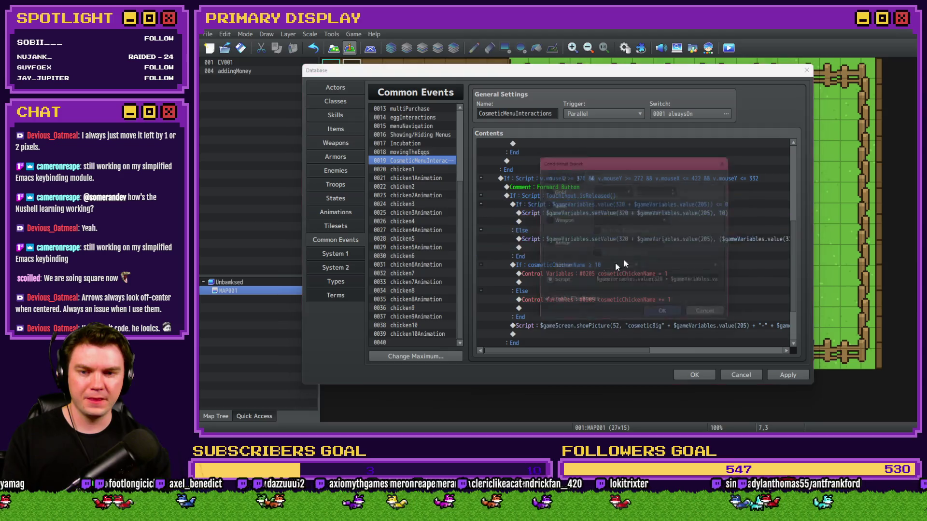
click(696, 284)
key(End)
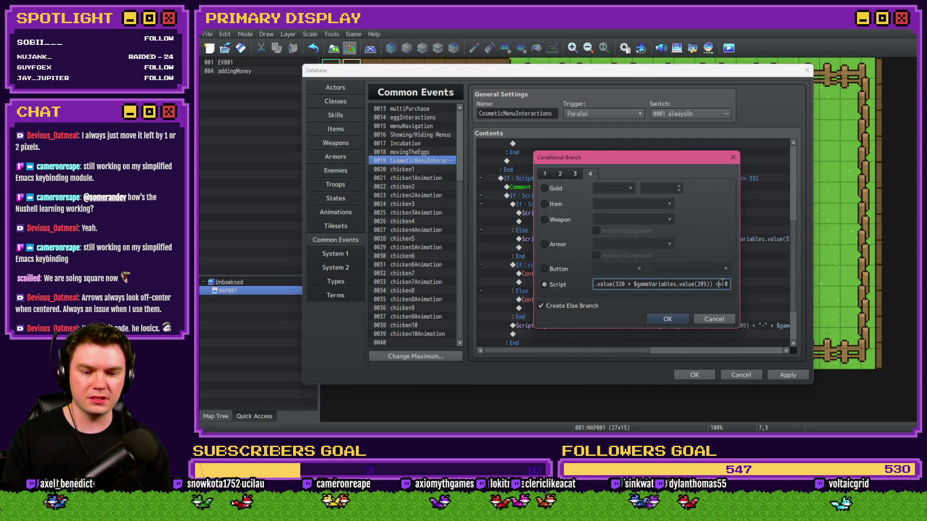
key(BackSpace)
key(BackSpace)
key(BackSpace)
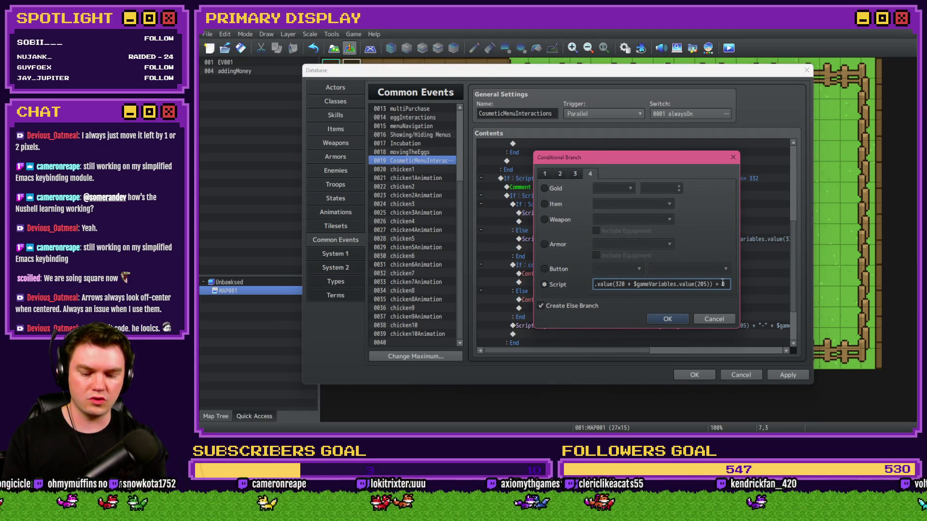
text(>= 0)
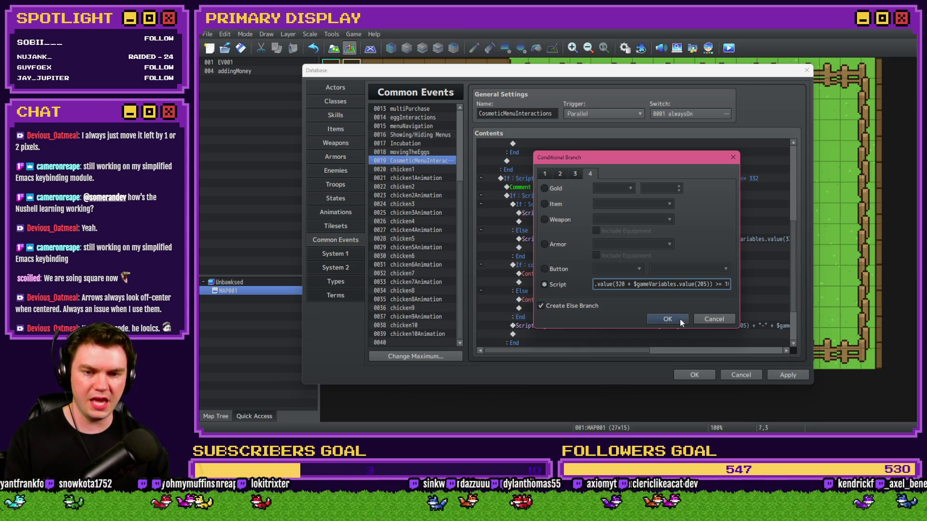
click(681, 322)
Set the reset value to 0, verify the increment script, and delete the old cosmeticChickenName block
click(670, 215)
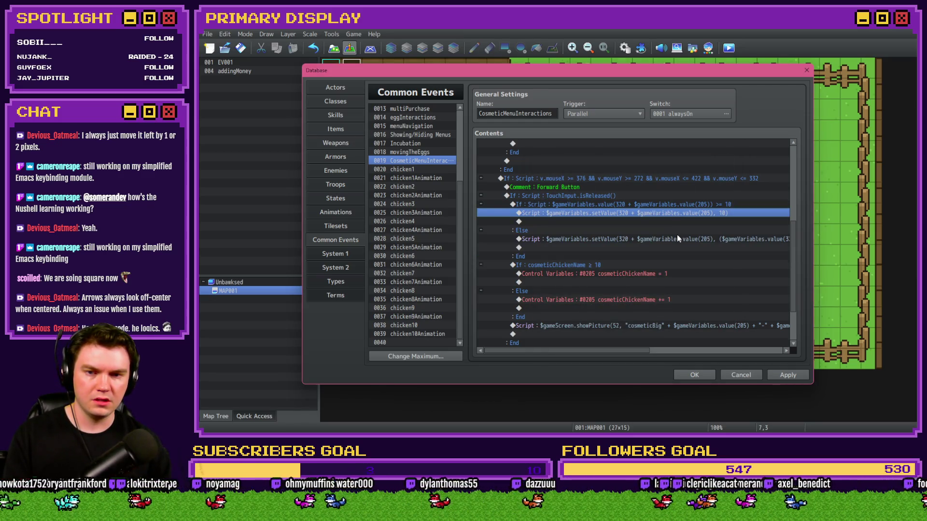
key(Return)
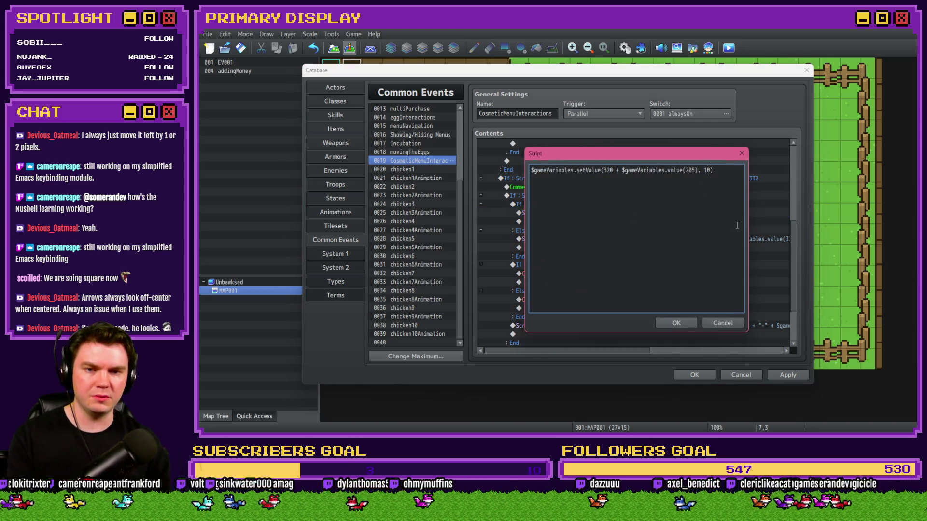
key(BackSpace)
click(677, 323)
double_click(690, 243)
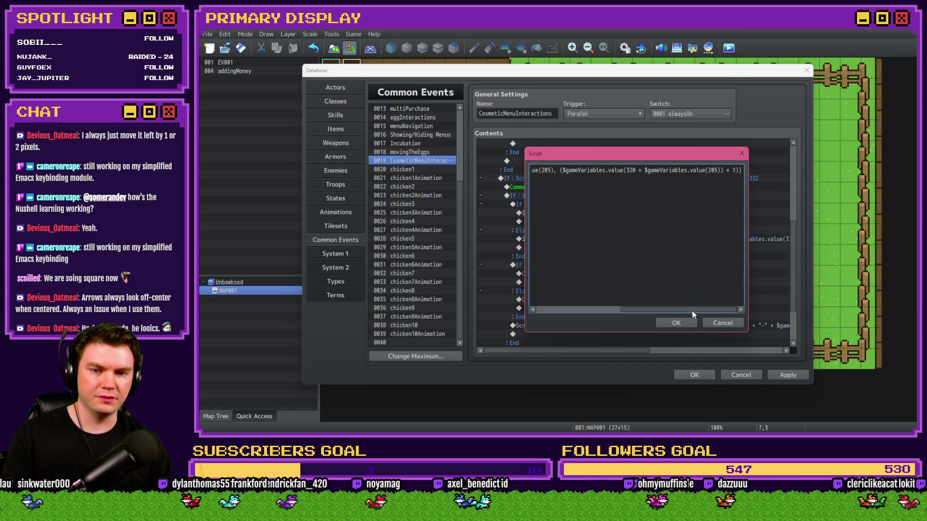
click(691, 322)
click(609, 265)
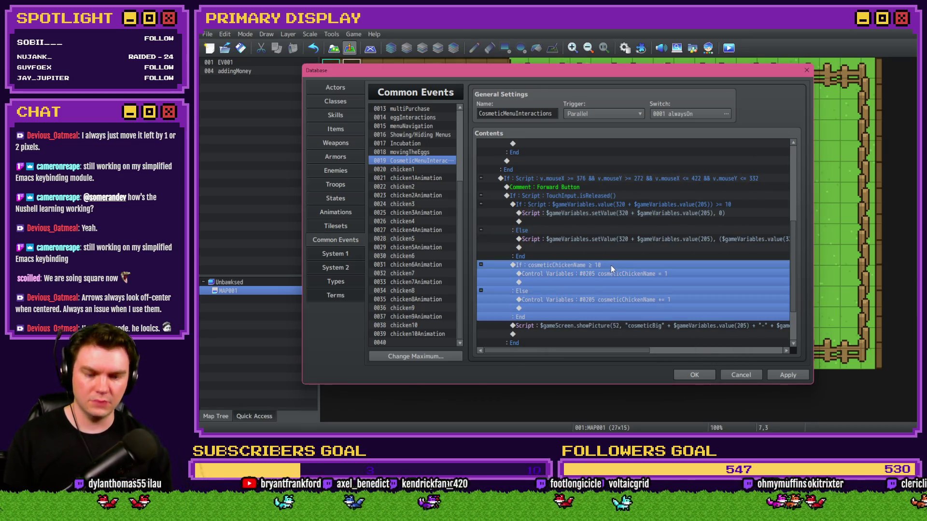
key(Delete)
click(744, 375)
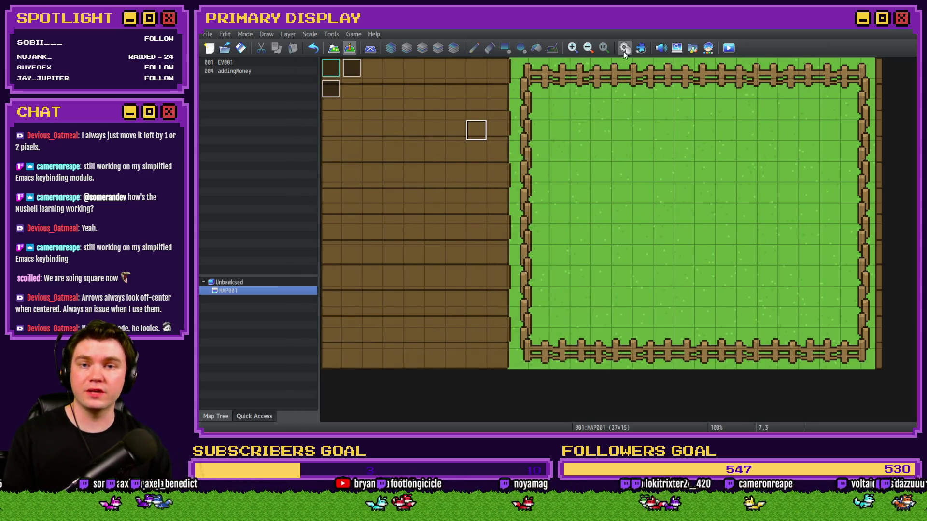
Reopen the common event and open the Forward Button's position condition
click(623, 48)
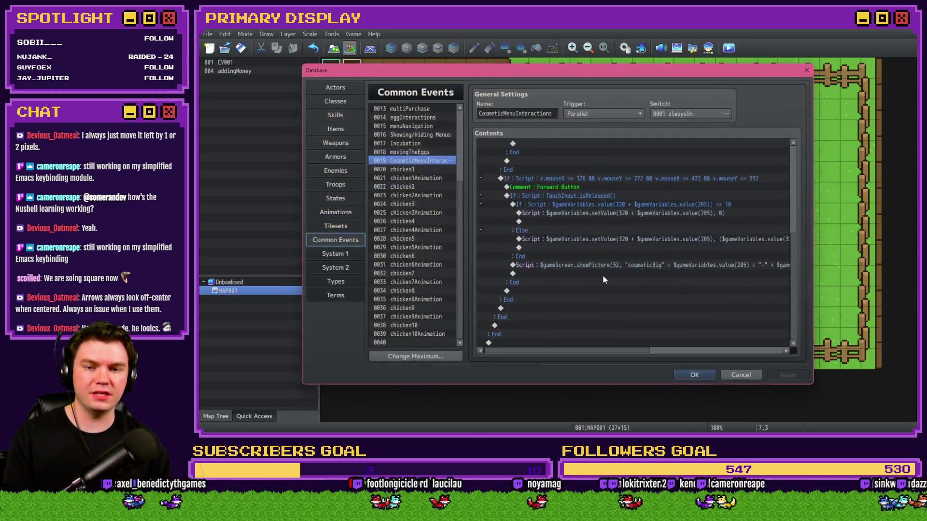
click(590, 205)
click(609, 230)
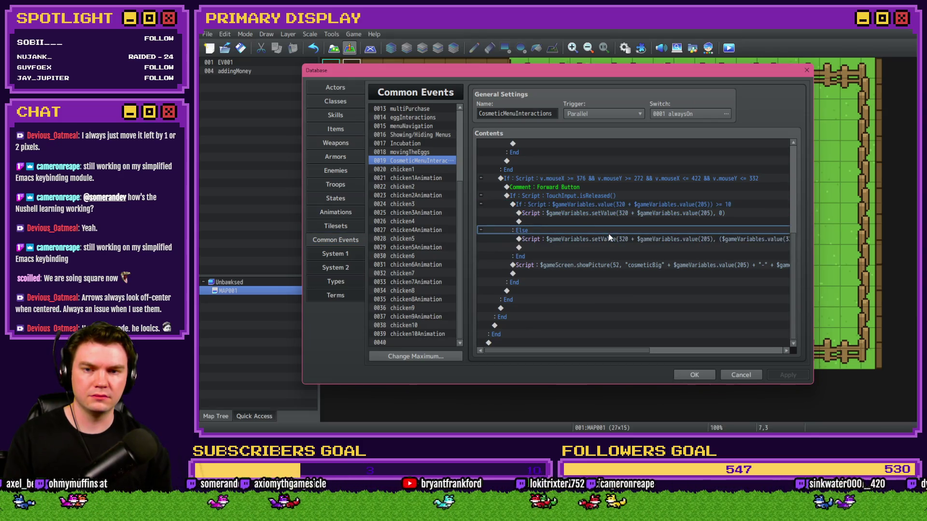
click(589, 178)
double_click(593, 198)
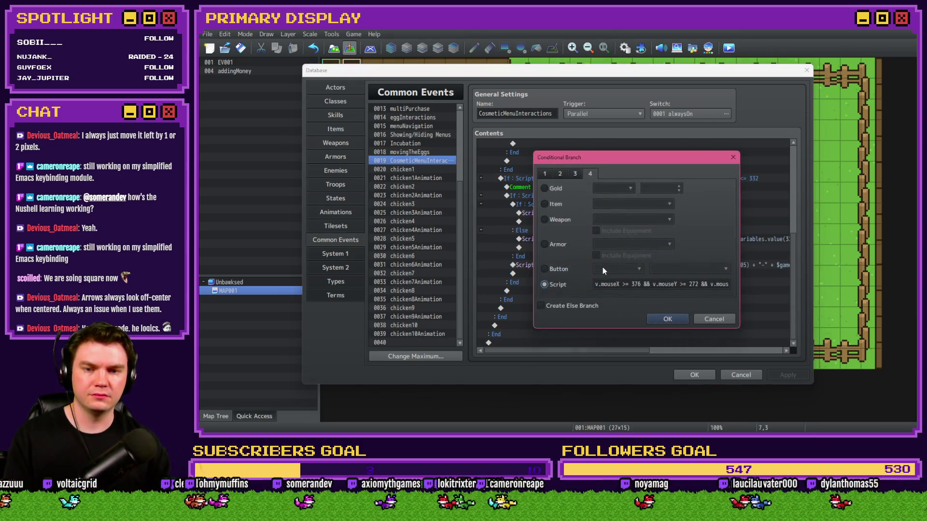
key(alt+Tab)
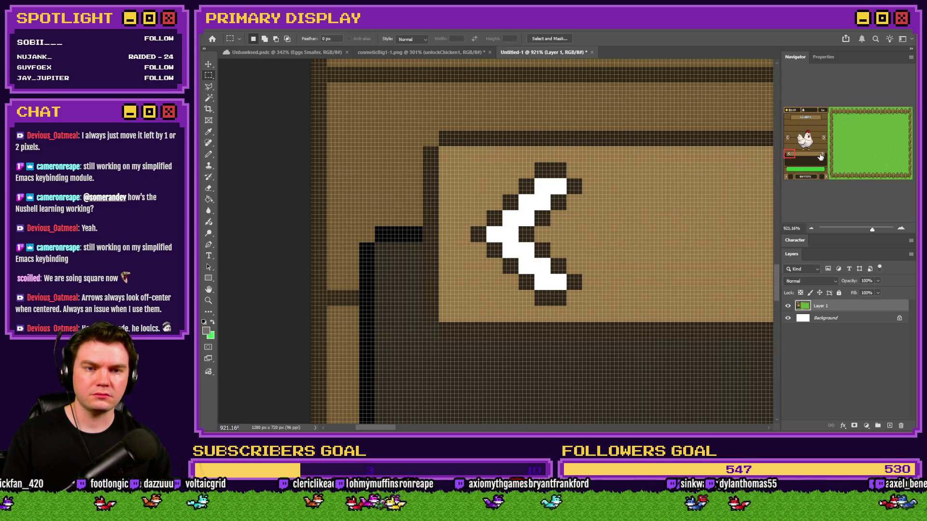
Locate the forward arrow in Photoshop and measure its position as 376, 272 with a marquee
click(821, 156)
key(Home)
click(820, 155)
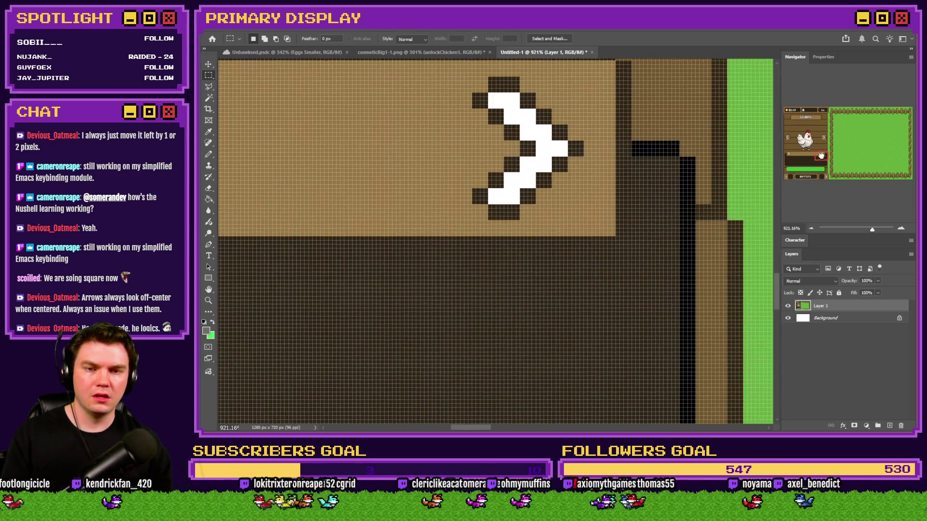
mouse_move(612, 114)
mouse_down()
mouse_move(408, 220)
mouse_move(386, 263)
mouse_move(440, 285)
mouse_up()
mouse_move(439, 103)
mouse_down()
mouse_move(331, 75)
mouse_move(516, 120)
mouse_up()
key(alt+Tab)
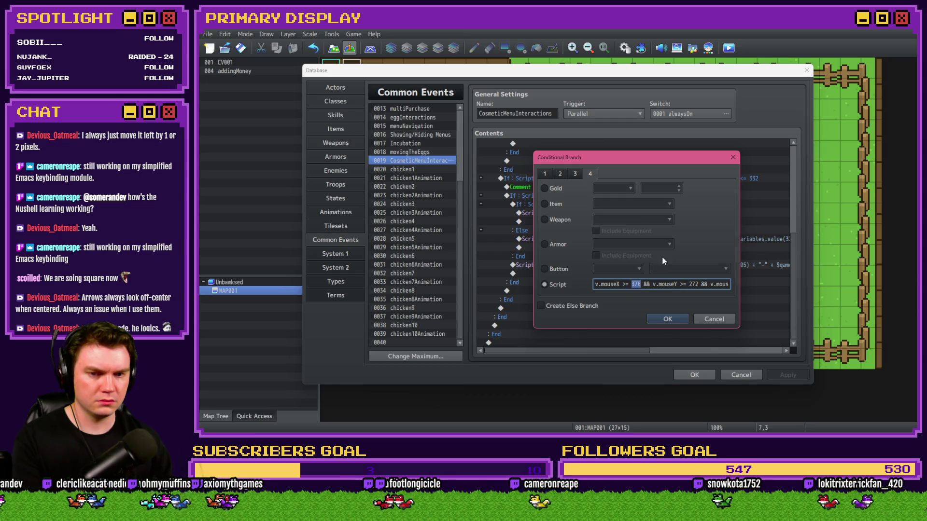
Recheck the forward arrow in Photoshop, then set the condition's start to mouseX 364 and mouseY 440
key(alt+Tab)
drag(817, 144, 825, 159)
key(alt+Tab)
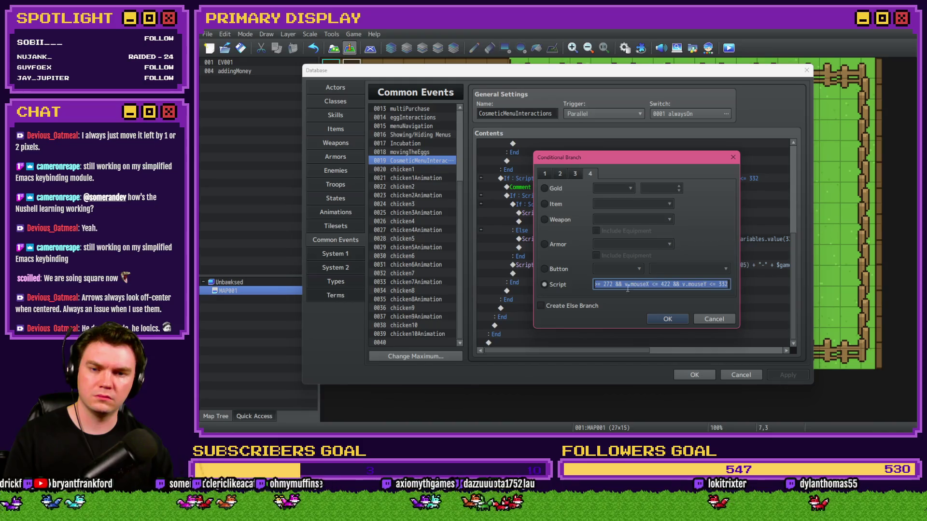
key(Home)
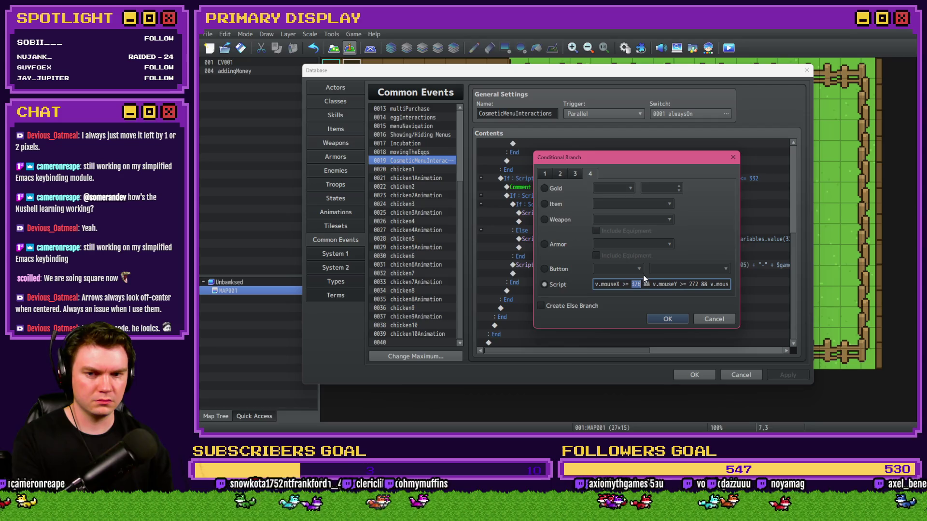
text(364)
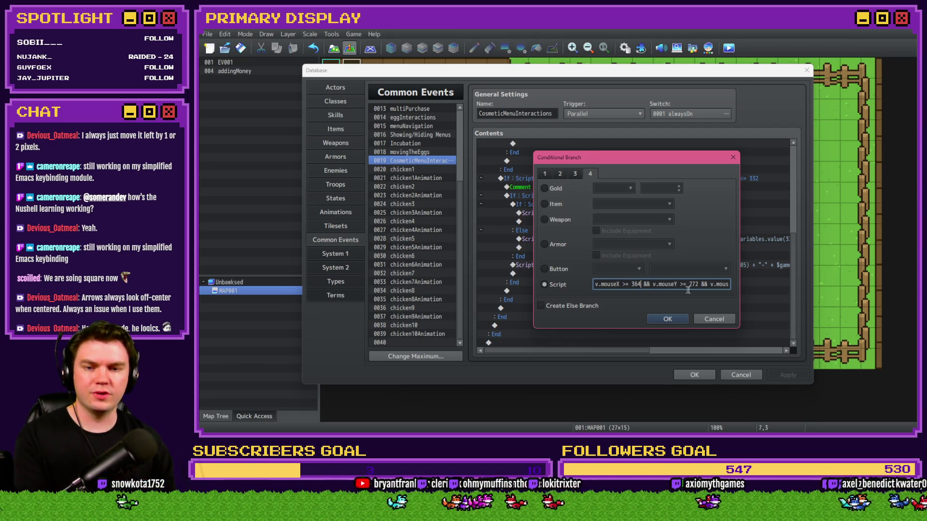
text(440 &&)
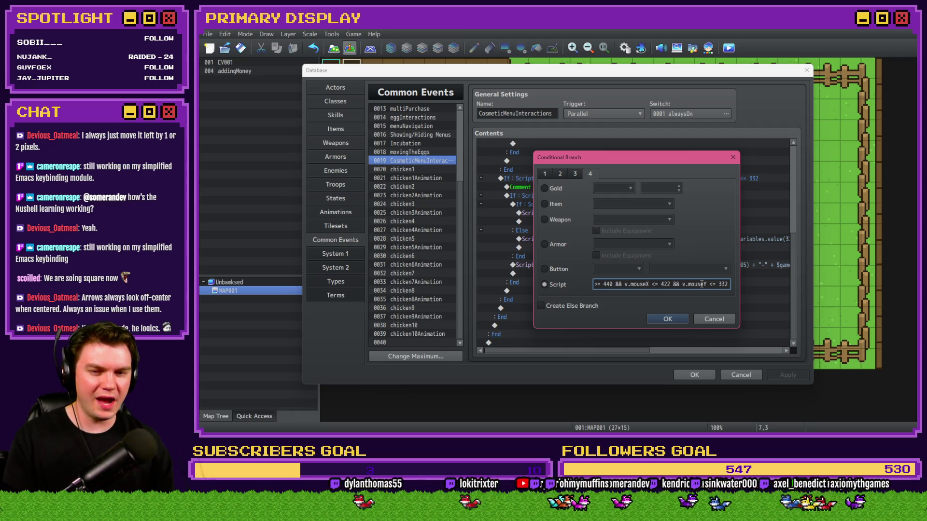
Measure the forward arrow's lower-right corner from the canvas origin in Photoshop
key(alt+Tab)
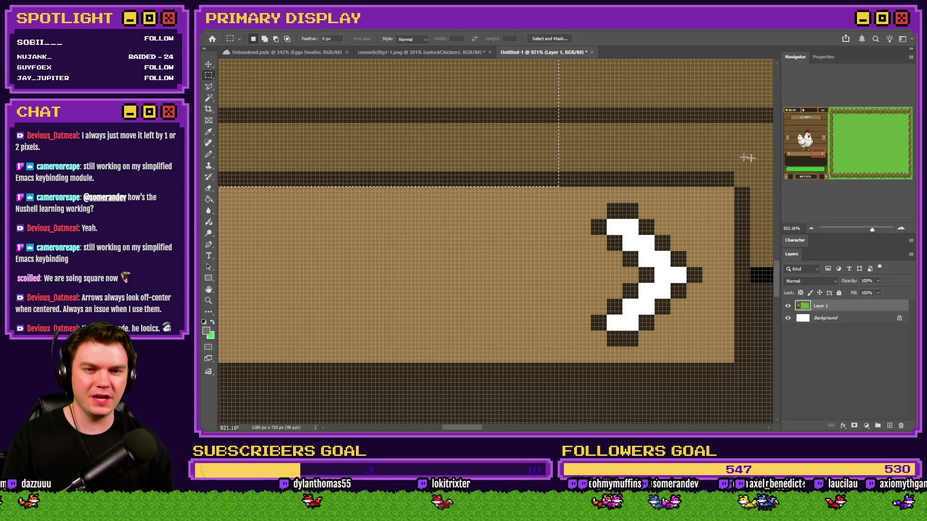
drag(790, 160, 823, 154)
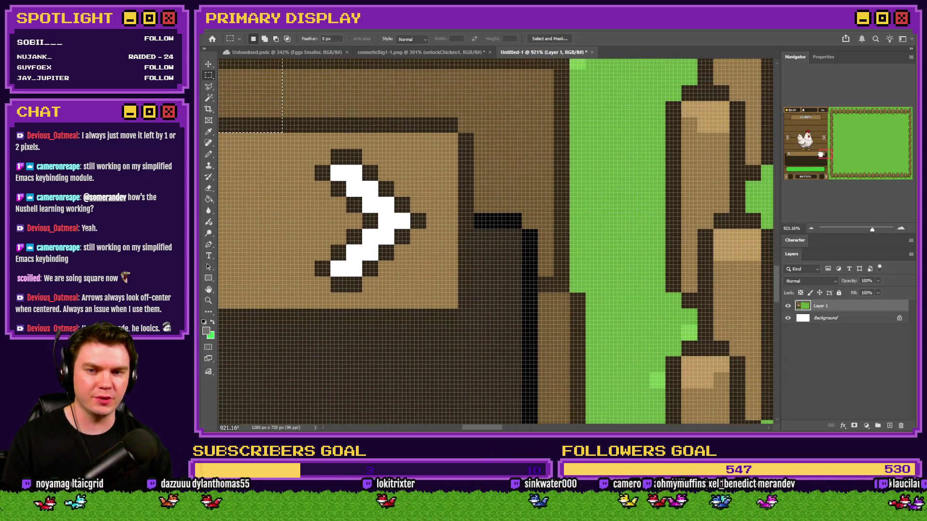
mouse_move(455, 307)
mouse_down()
mouse_move(449, 290)
mouse_move(219, 193)
mouse_move(222, 68)
mouse_move(509, 157)
mouse_up()
Cap the forward button's click area at mouseX 408 and mouseY 484, then confirm and close the database
key(alt+Tab)
click(665, 284)
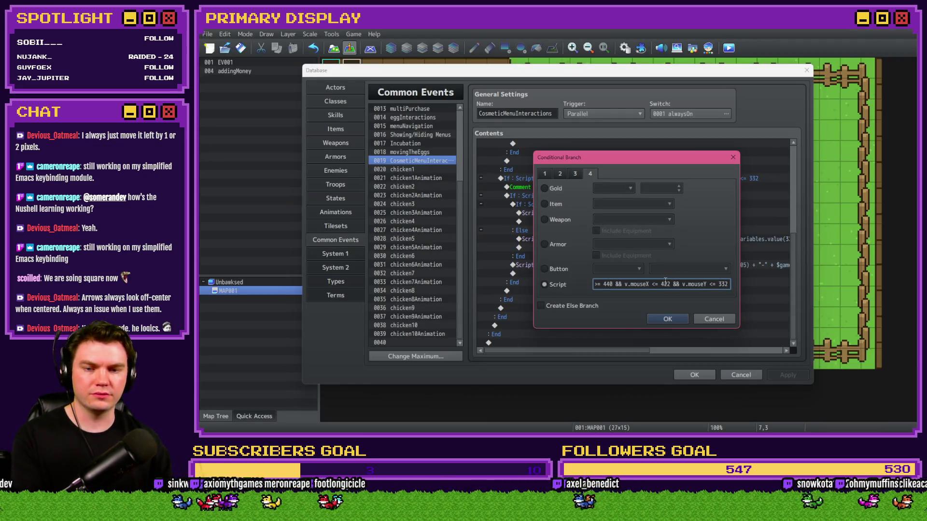
text(408)
key(End)
key(BackSpace)
key(BackSpace)
key(BackSpace)
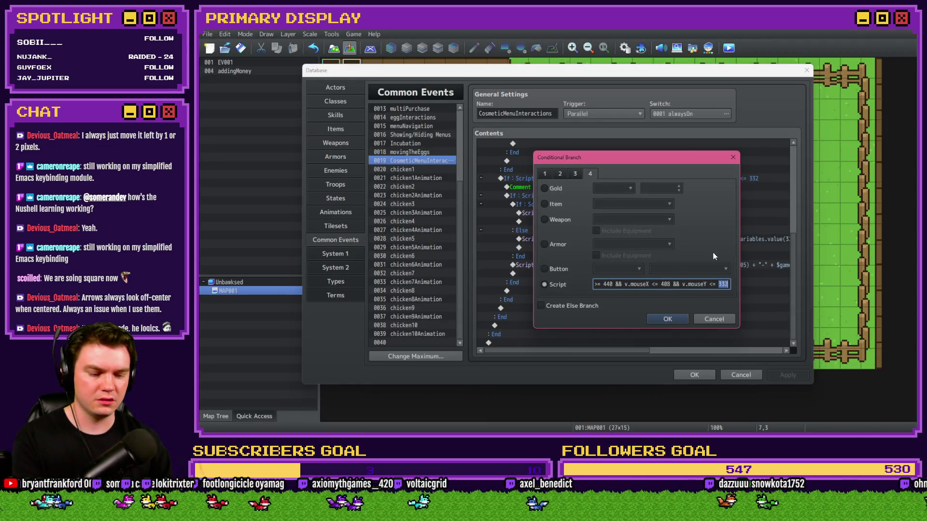
text(484)
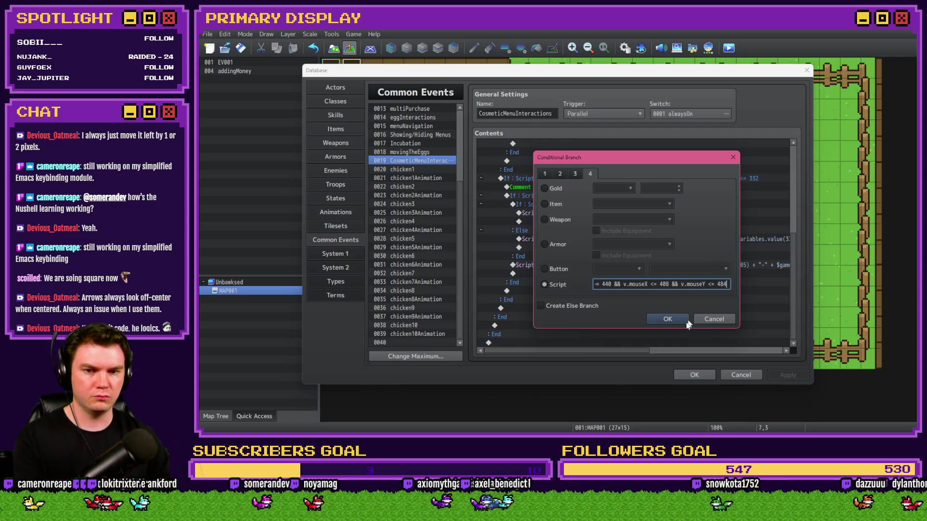
click(681, 320)
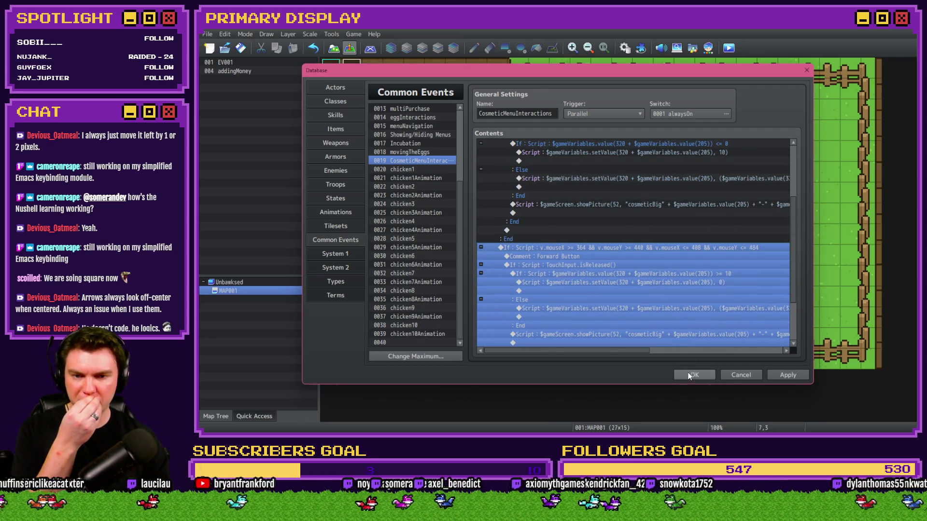
click(694, 374)
Save and playtest the game, buy the free Leghorn and switch to the Outfits category
click(728, 48)
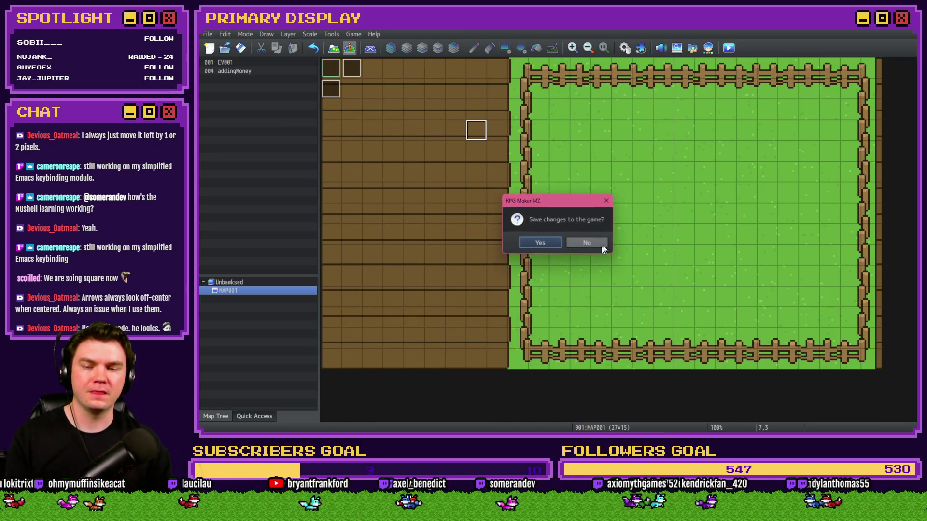
click(549, 240)
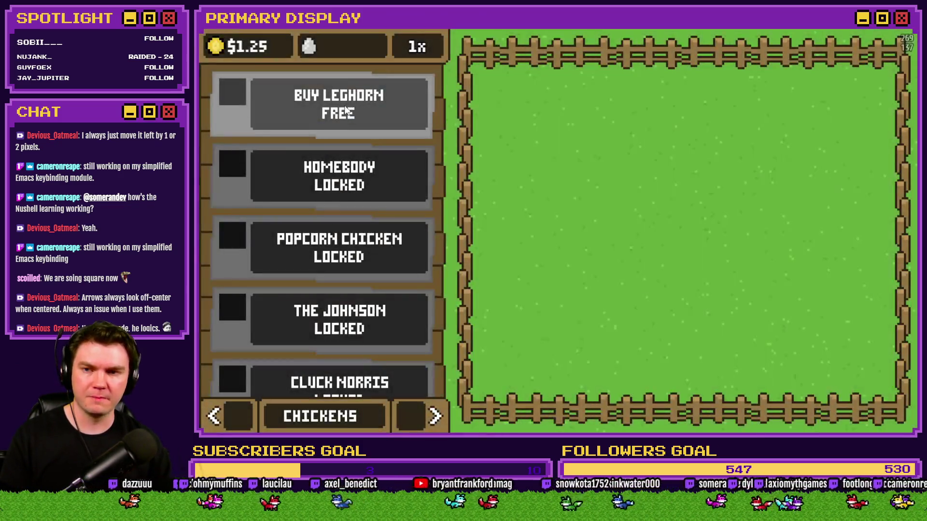
click(345, 110)
click(434, 415)
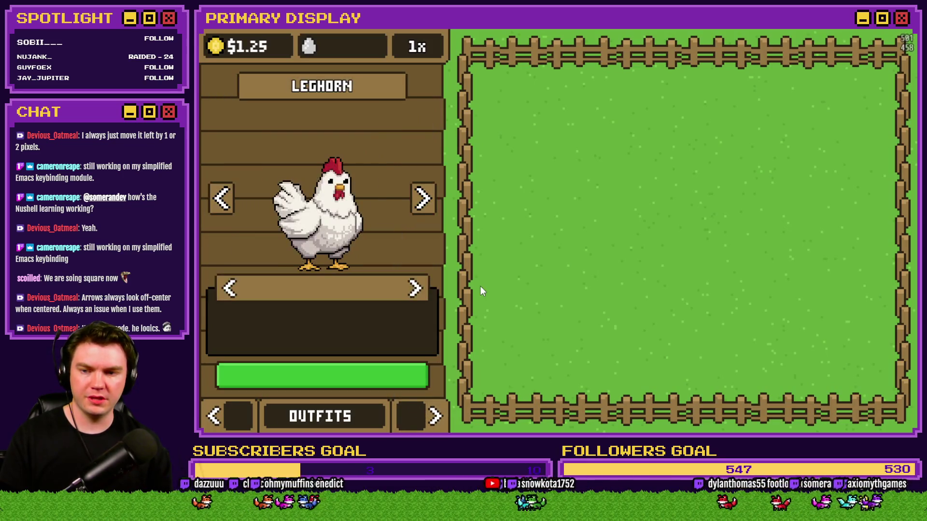
Cycle the Leghorn through its outfits, then advance through the chickens to The Johnson
click(415, 289)
click(415, 288)
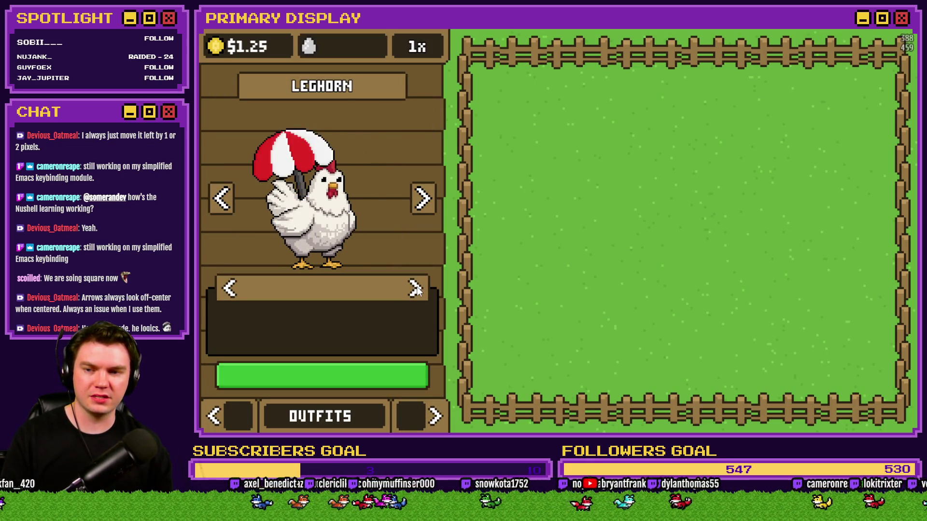
click(415, 288)
click(416, 289)
click(415, 288)
click(422, 207)
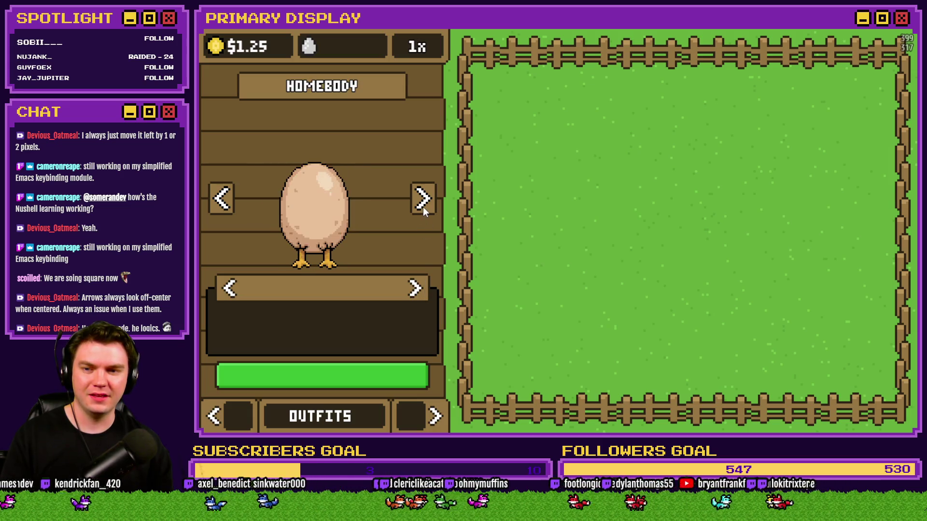
click(423, 205)
click(423, 205)
Cycle The Johnson's outfits to the top hat, step Cluck Norris's outfit back, then move through the chickens to The Colonel
click(415, 288)
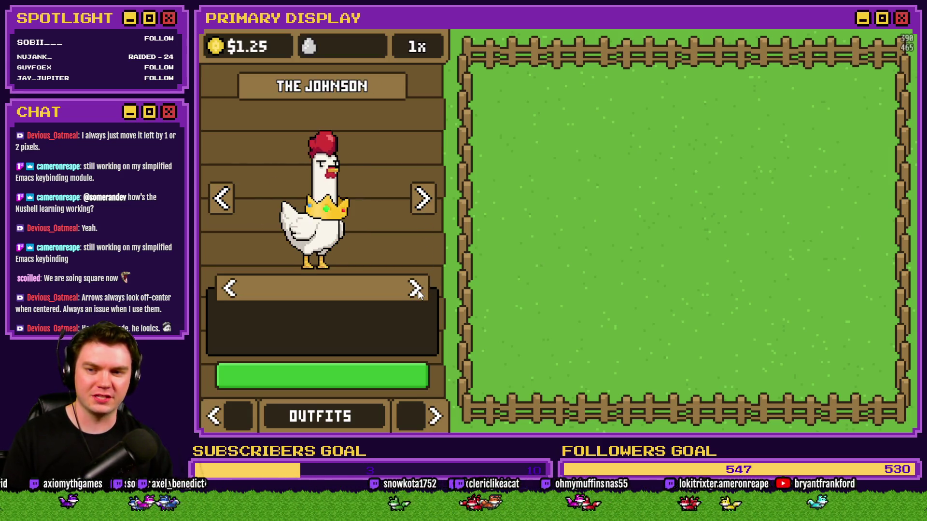
click(416, 290)
click(416, 289)
click(416, 290)
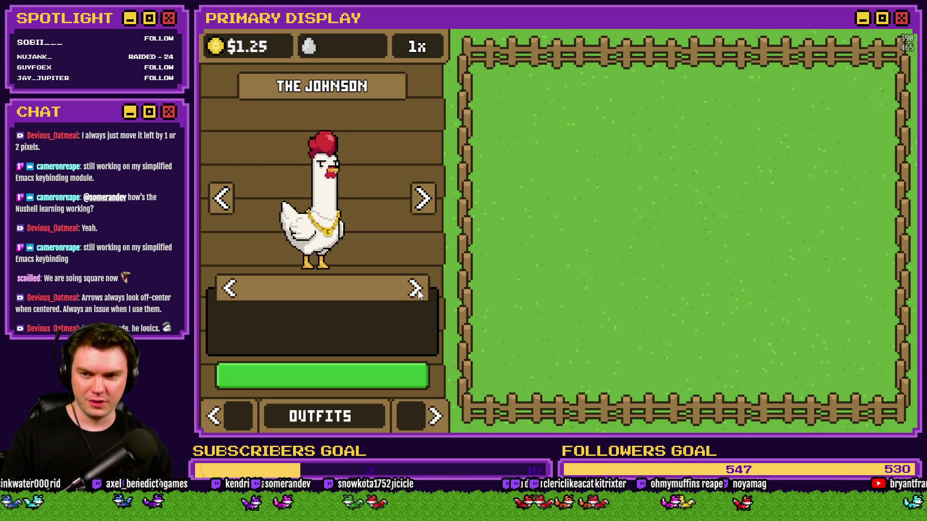
click(416, 289)
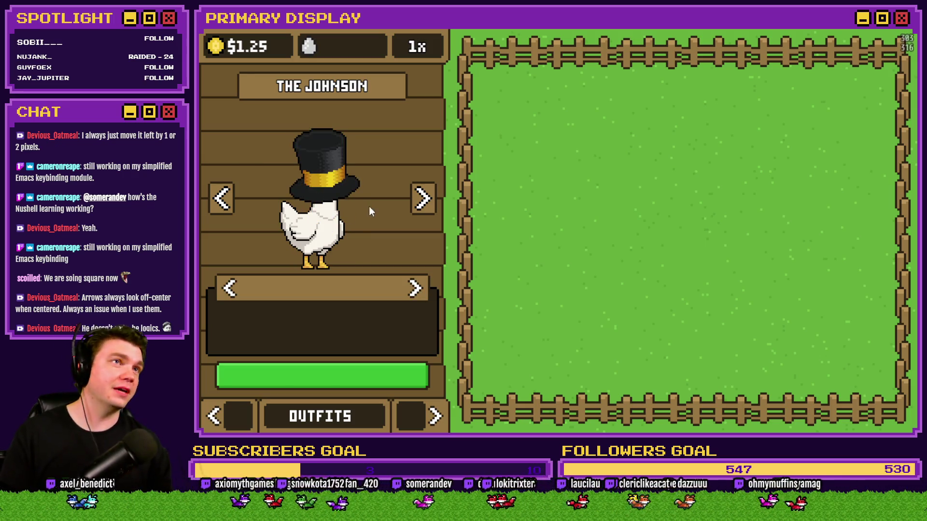
click(423, 198)
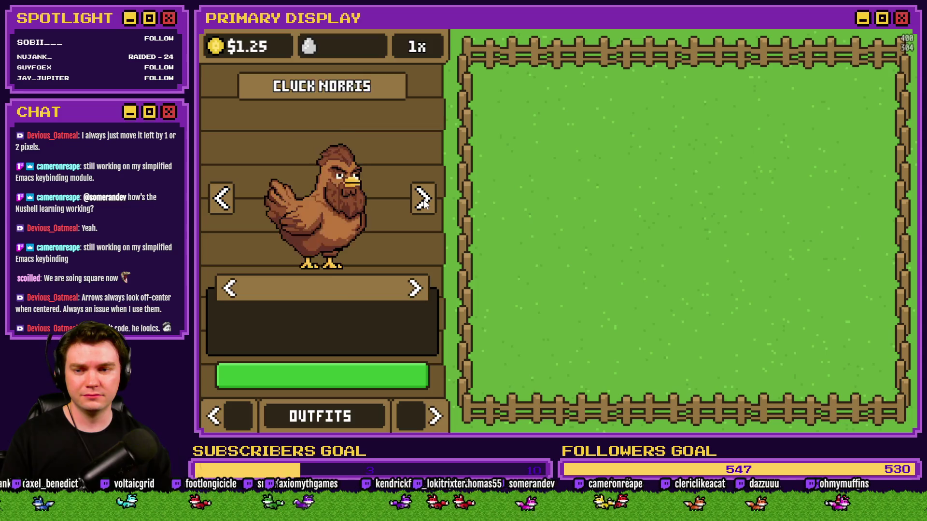
click(229, 292)
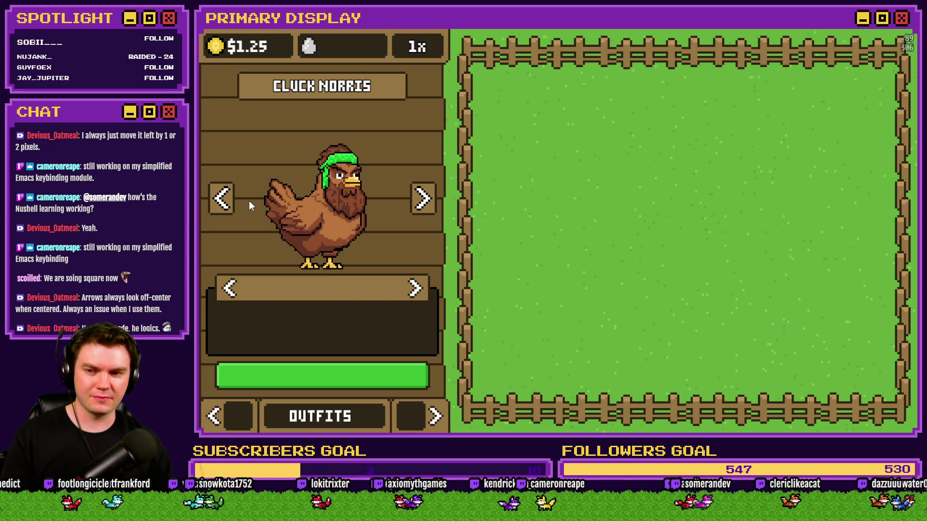
click(221, 203)
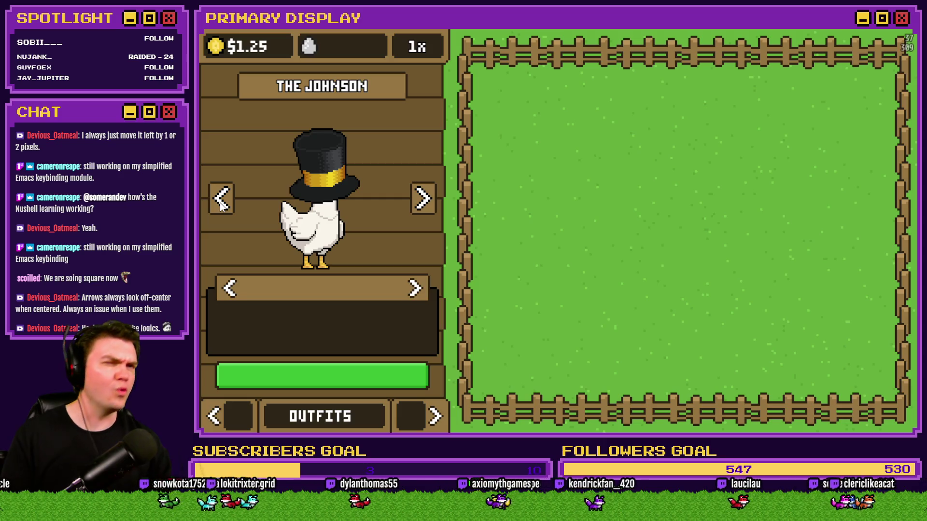
click(221, 203)
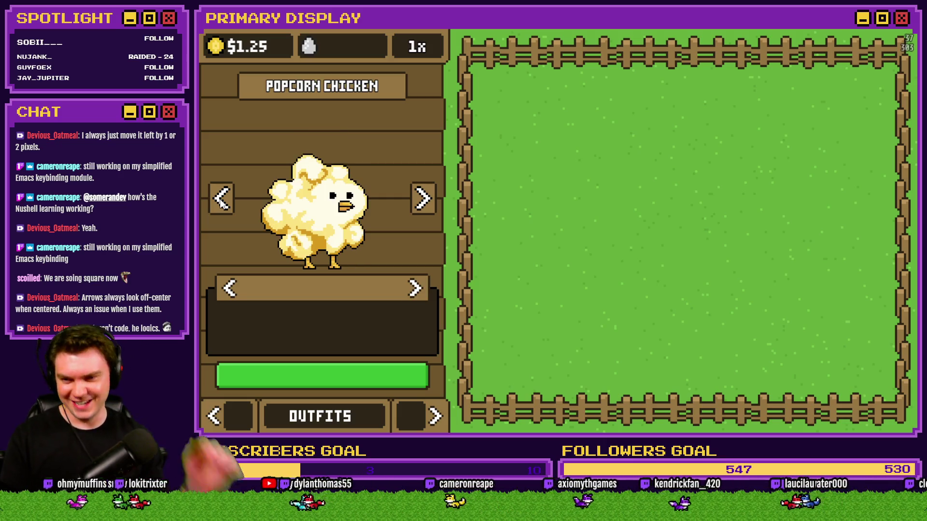
click(414, 207)
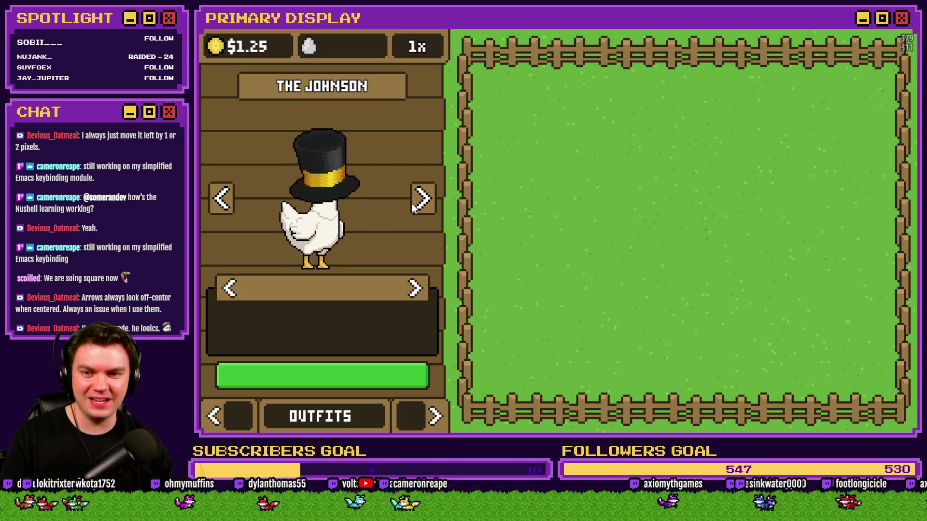
click(422, 203)
click(421, 203)
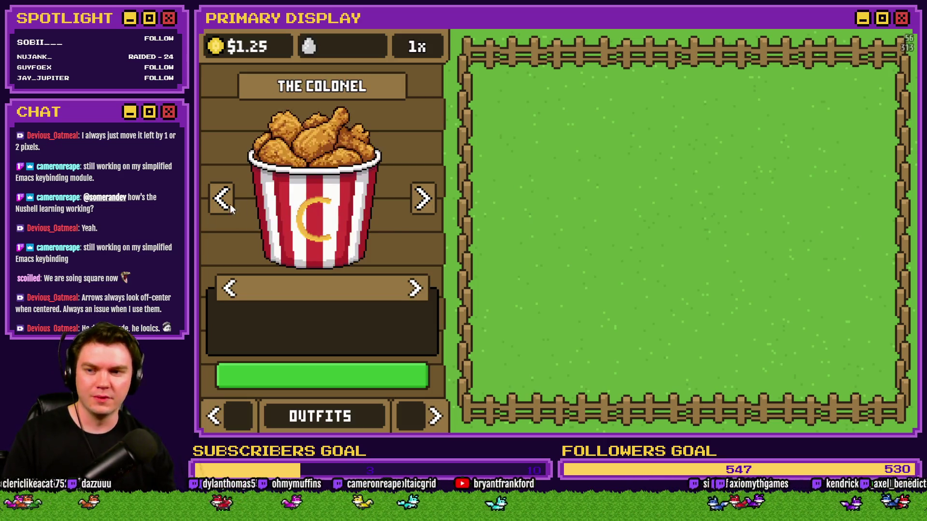
Put the top hat on The Colonel, then cycle the Rubber Chicken's outfits to the top hat and back
click(415, 288)
click(414, 288)
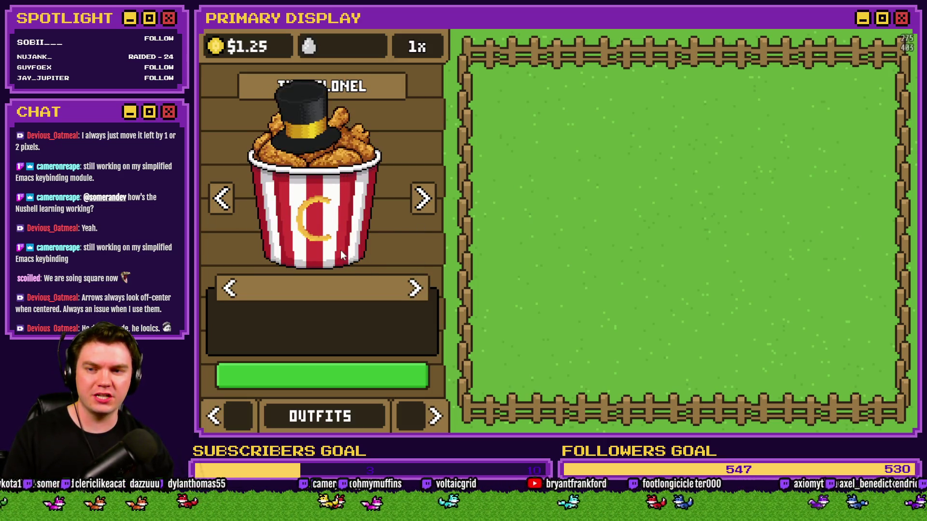
click(218, 202)
click(421, 203)
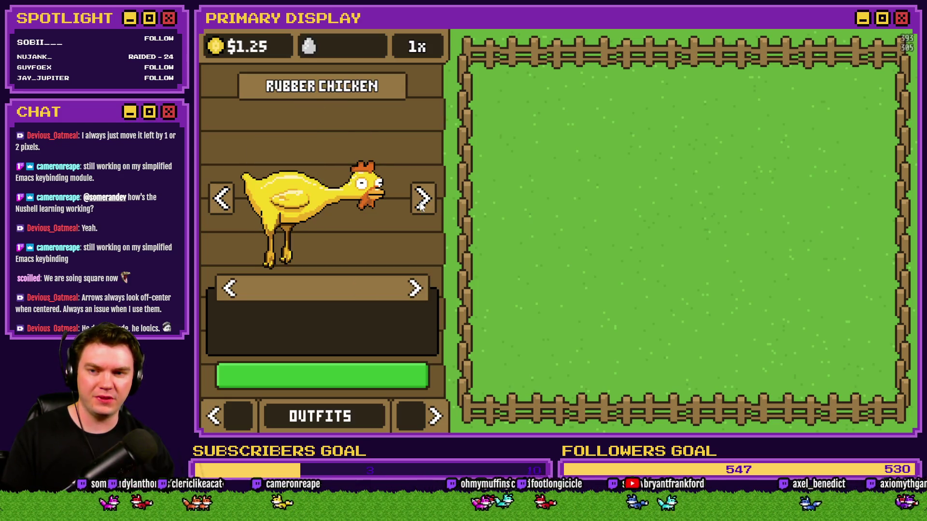
click(419, 290)
click(420, 290)
click(420, 290)
click(420, 291)
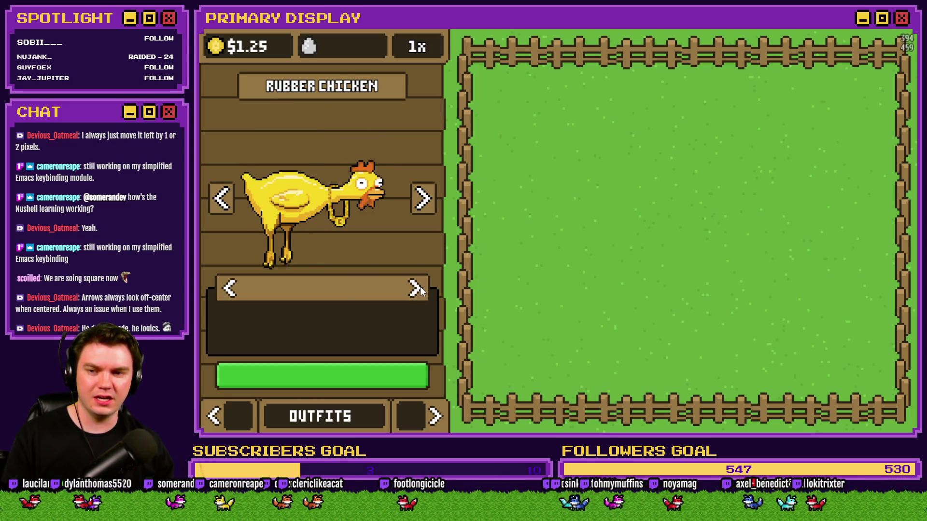
click(420, 291)
click(228, 288)
Change The Colonel's outfit to sunglasses, then step back through the chickens to Homebody
click(223, 200)
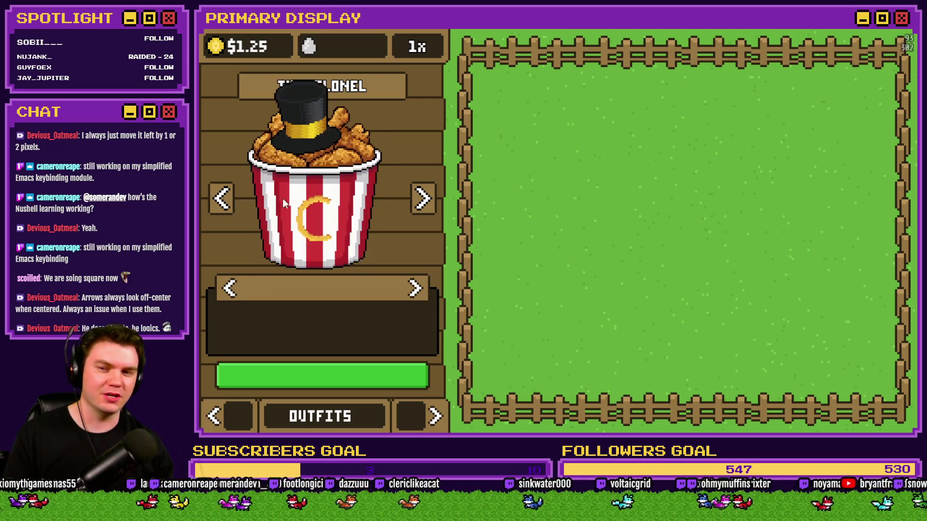
click(415, 288)
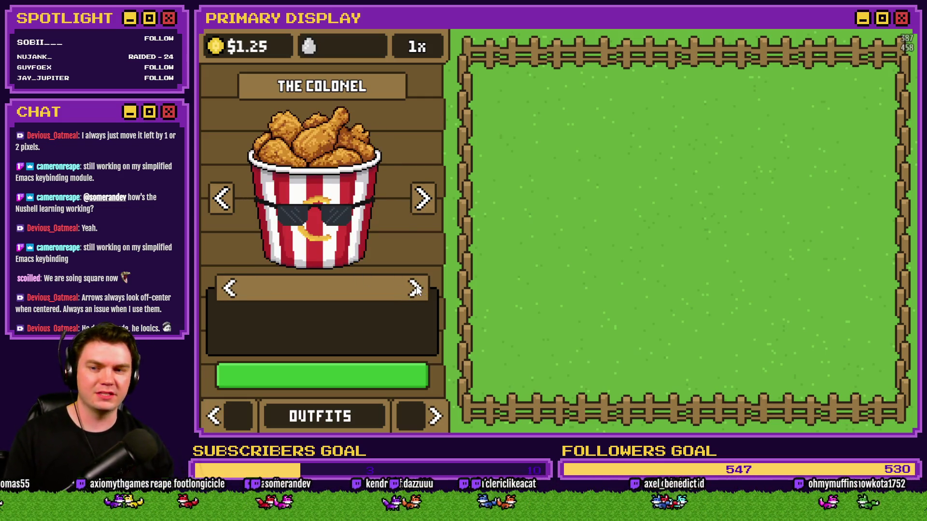
click(423, 204)
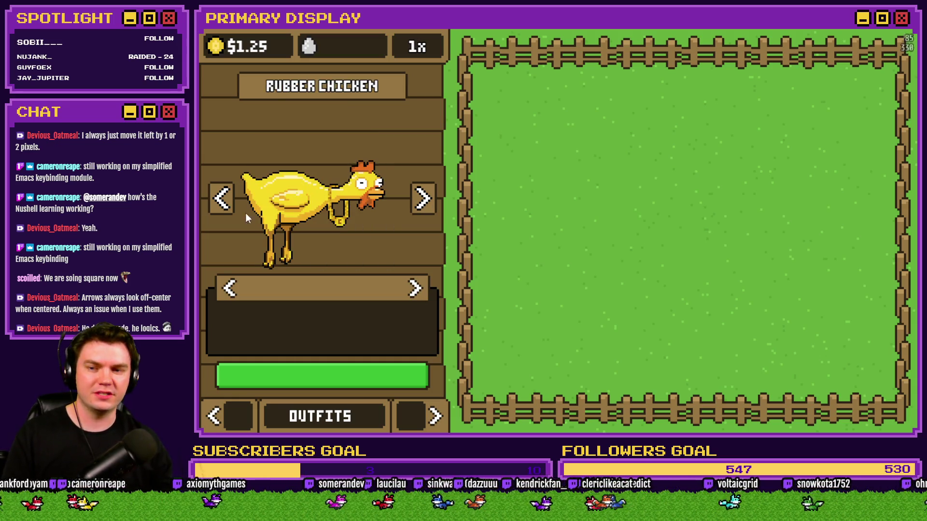
click(223, 200)
click(223, 201)
click(223, 201)
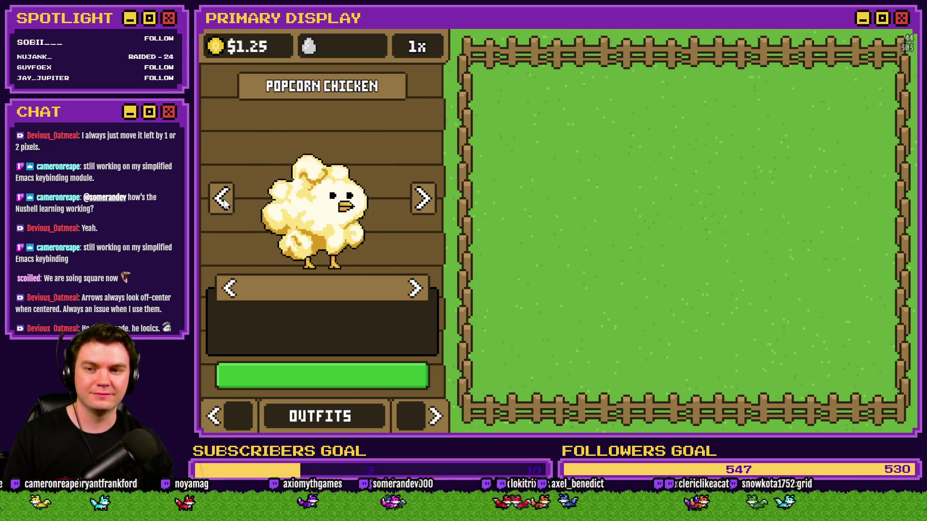
click(225, 203)
End the test run, view the database's common events, then close the database
click(881, 29)
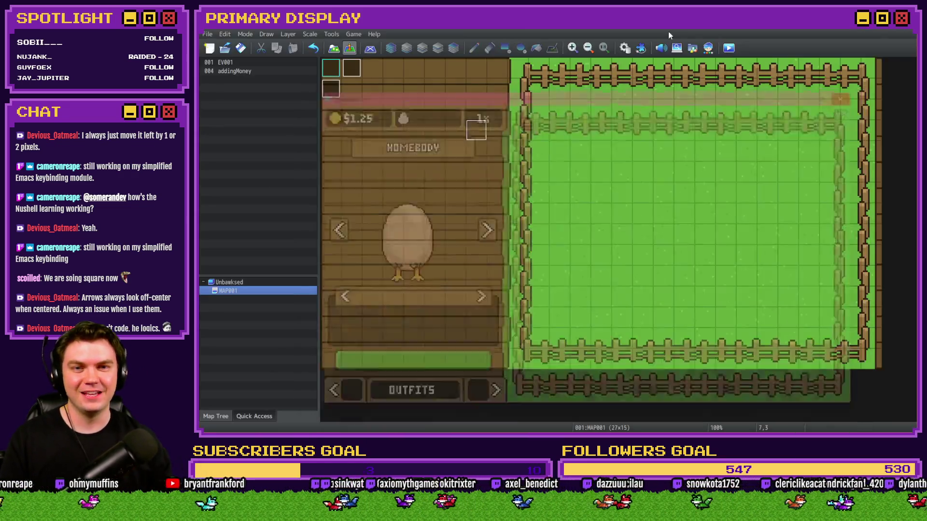
click(624, 48)
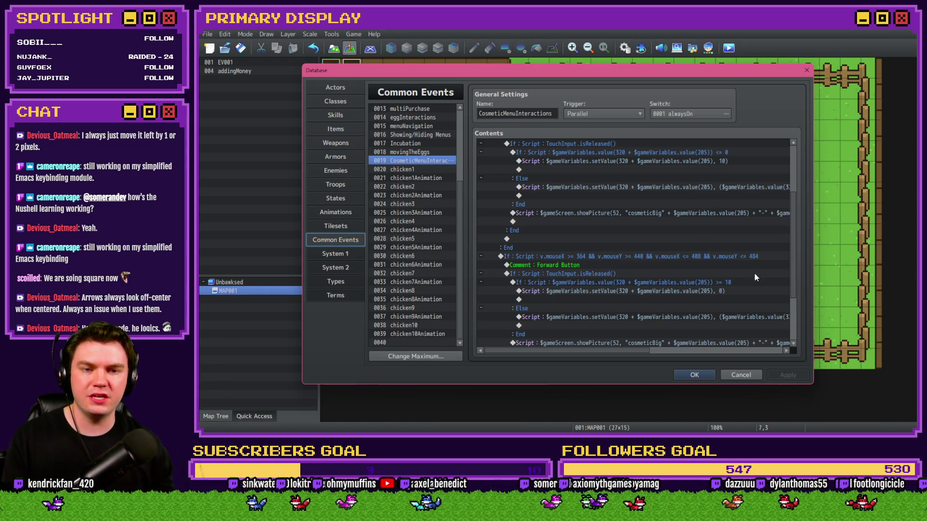
scroll(795, 170, up, 4)
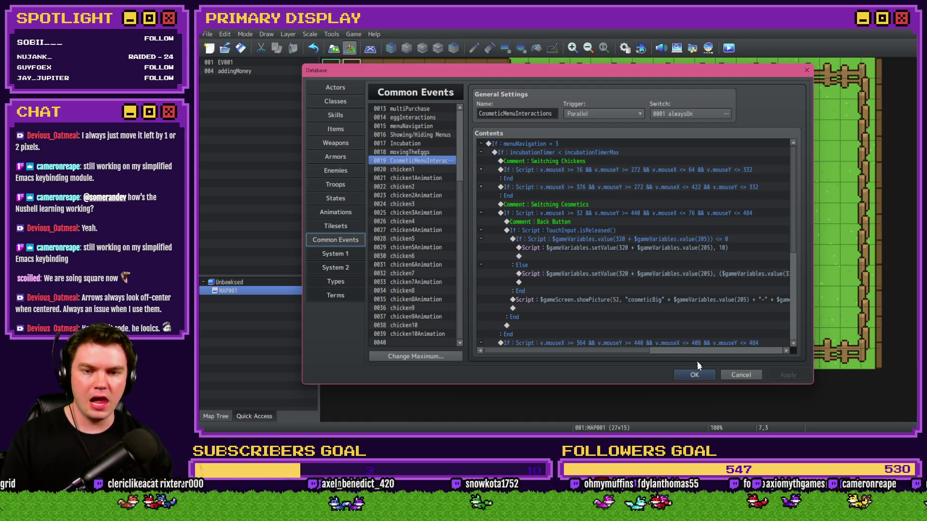
click(694, 375)
In EV001, select the Show Picture #51 and unlockChicken showPicture script lines, then close the event
double_click(352, 68)
scroll(676, 203, down, 5)
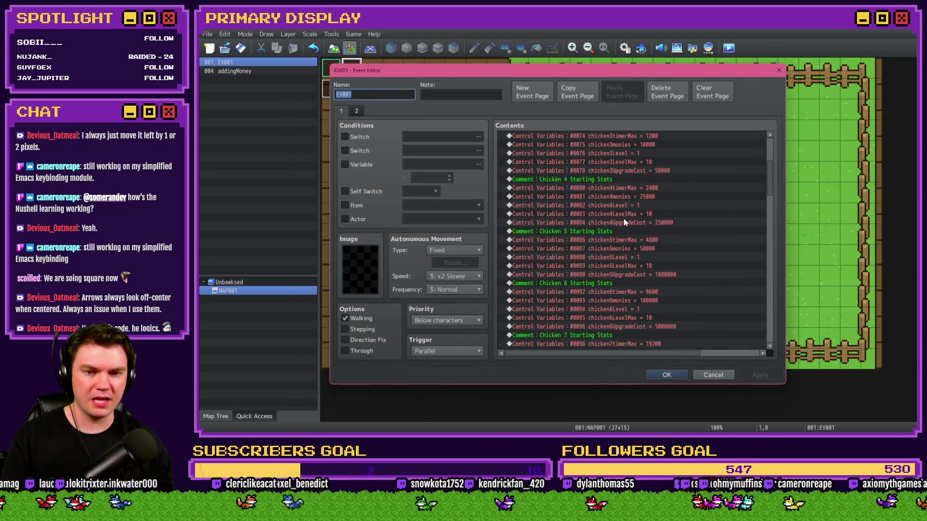
drag(772, 198, 774, 338)
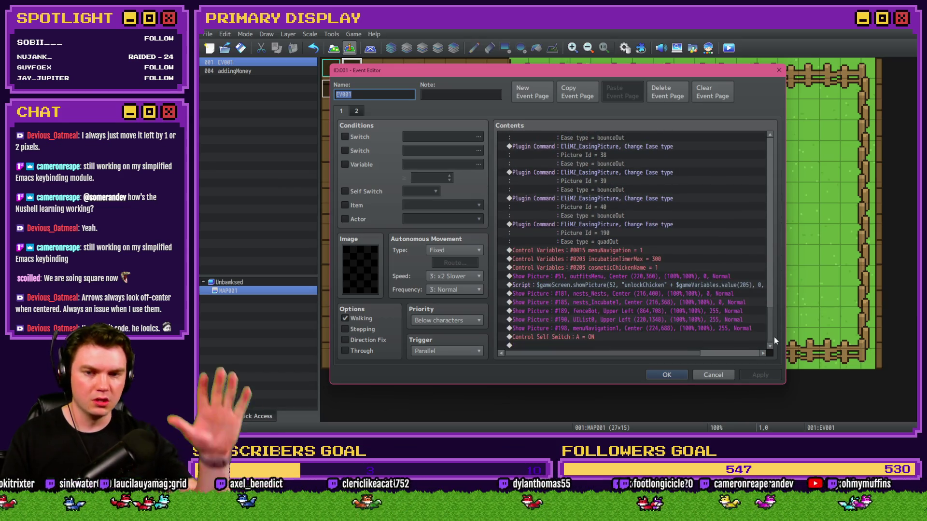
click(621, 279)
click(622, 285)
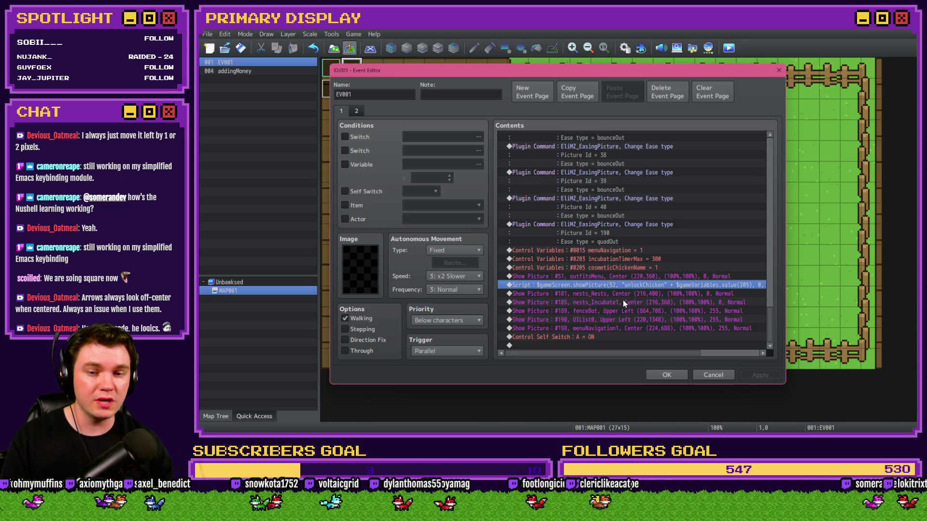
click(666, 376)
Select the cosmeticBig showPicture script line in common events, then select EV001's showPicture script command
click(624, 48)
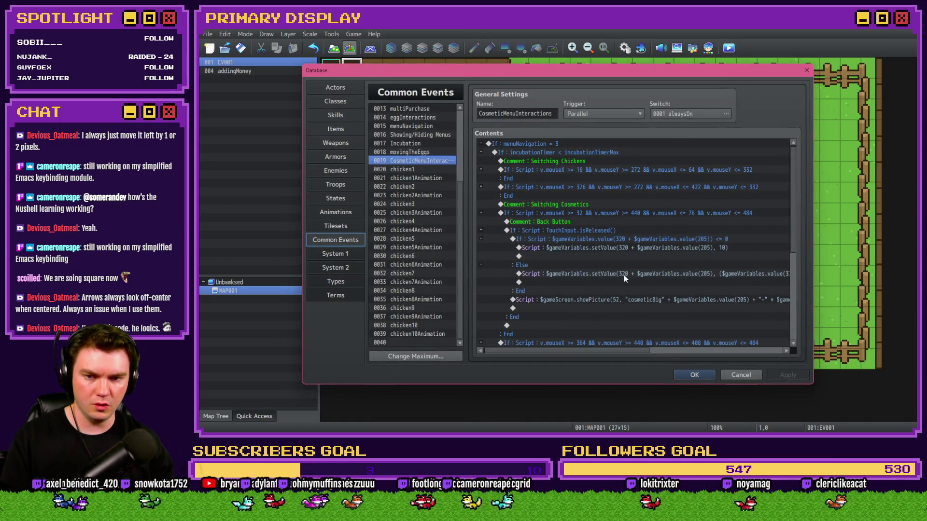
click(627, 301)
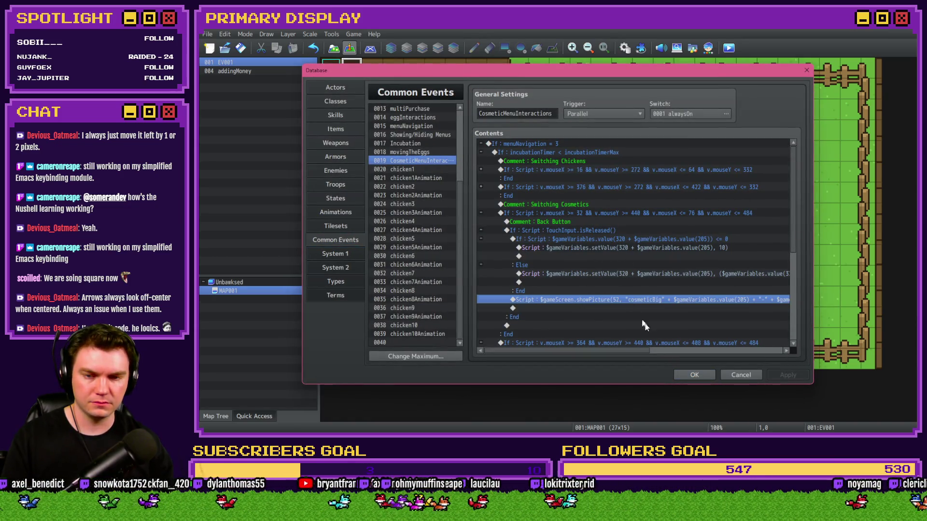
click(684, 374)
double_click(351, 67)
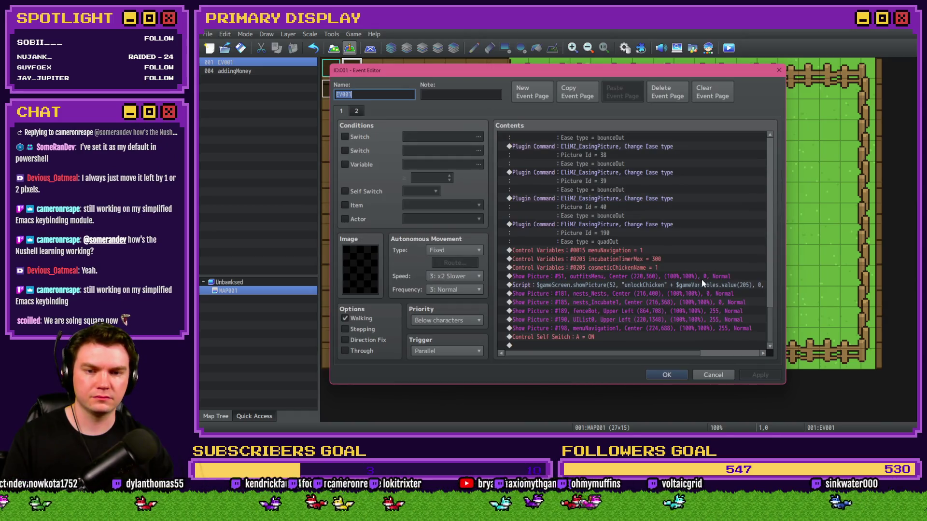
click(702, 284)
Paste the copied Script command into EV001 and open a script line for editing
key(ctrl+v)
drag(614, 353, 743, 360)
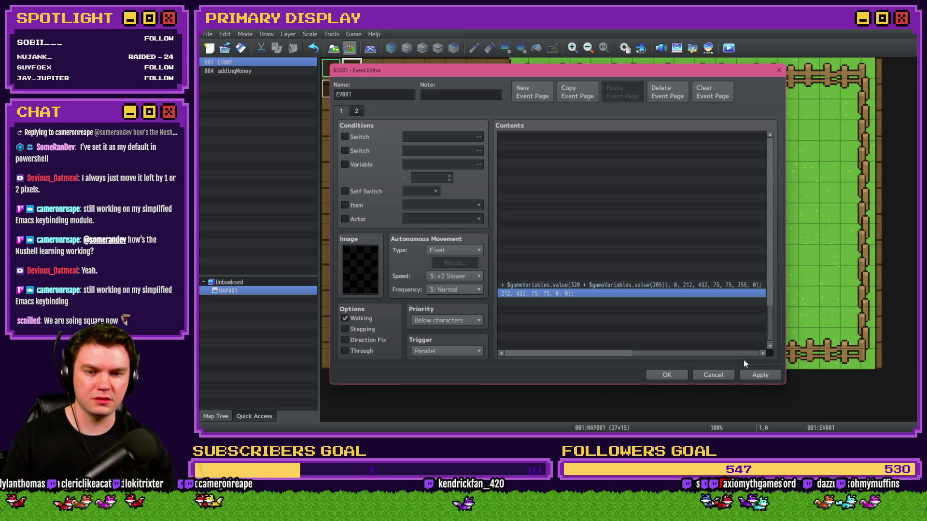
double_click(729, 294)
drag(717, 168, 765, 172)
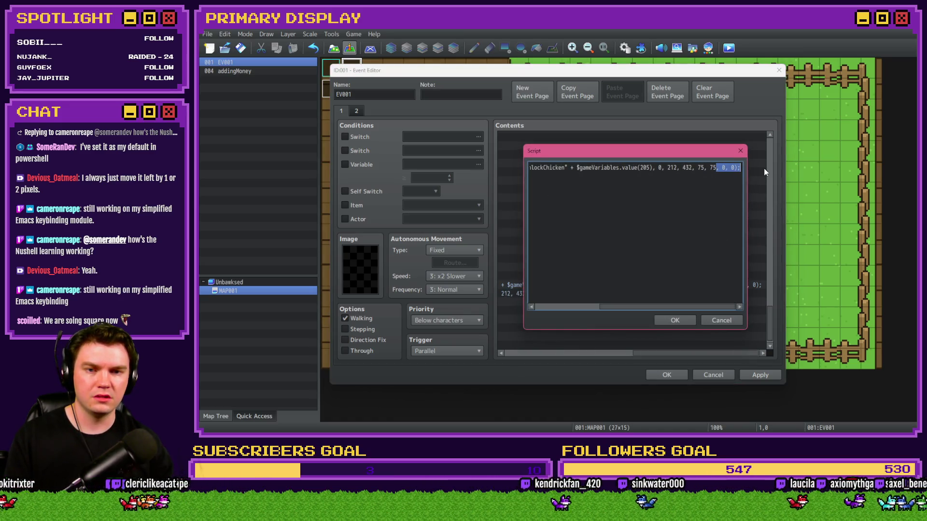
Change the other showPicture line's 255 to 0, save the event and start a playtest
click(719, 320)
double_click(618, 295)
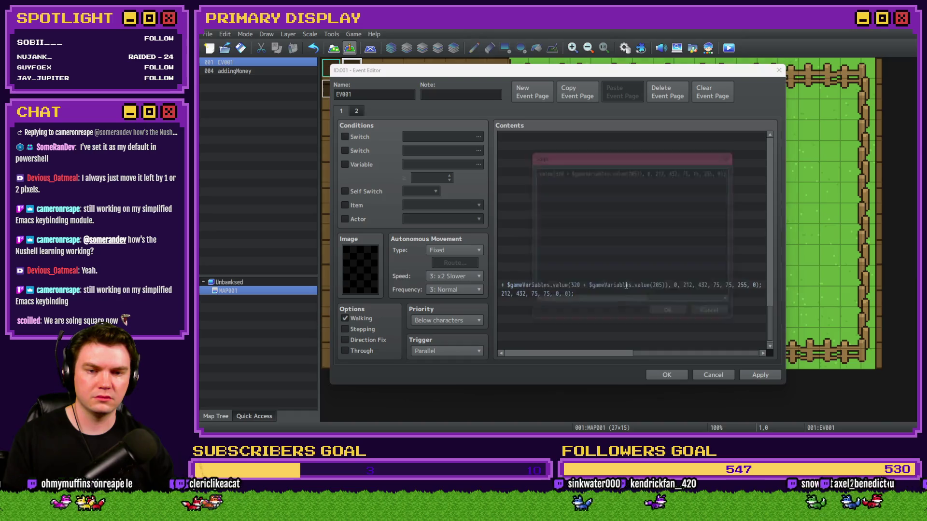
text(0)
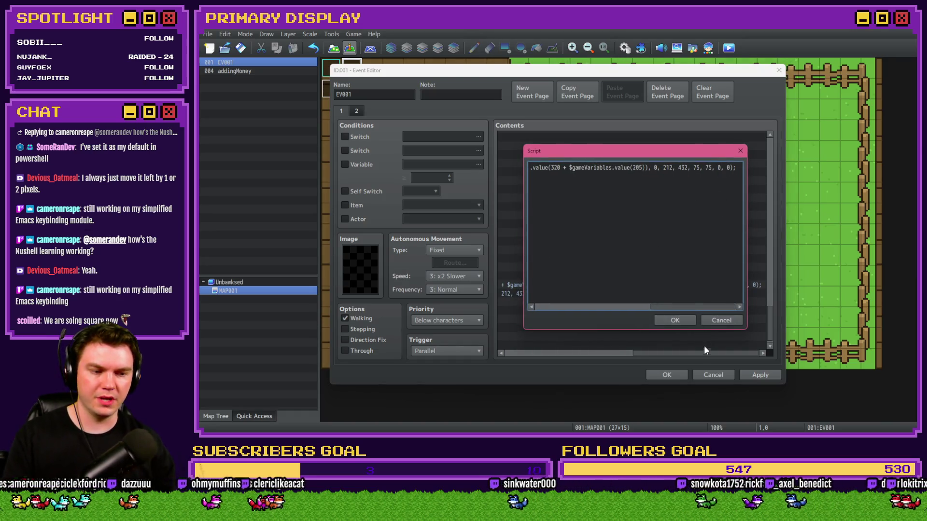
click(681, 321)
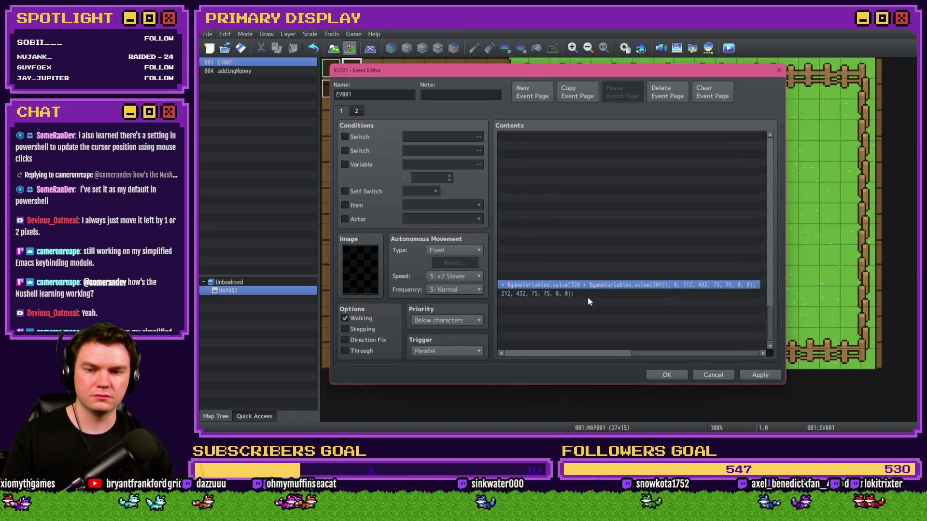
click(666, 375)
click(728, 48)
click(541, 242)
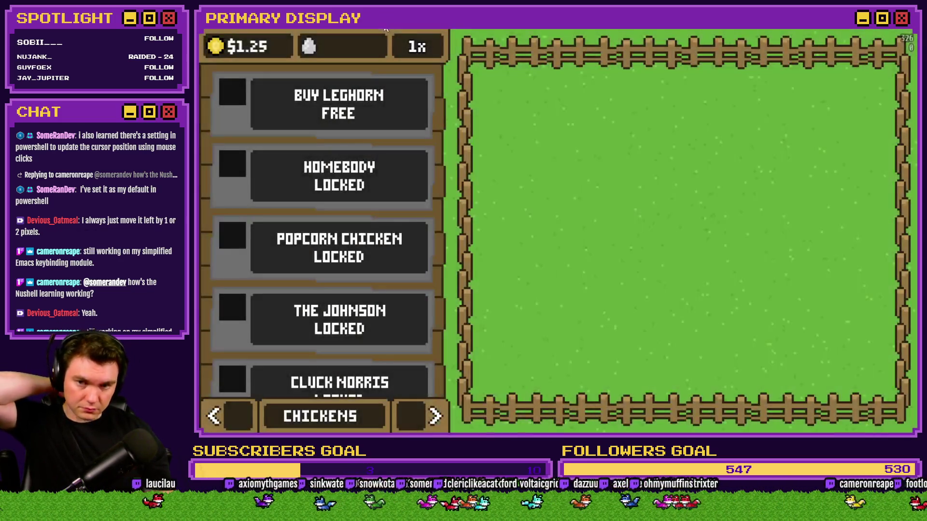
On the outfits page, put sunglasses on Leghorn and a red bowtie on Homebody
click(434, 416)
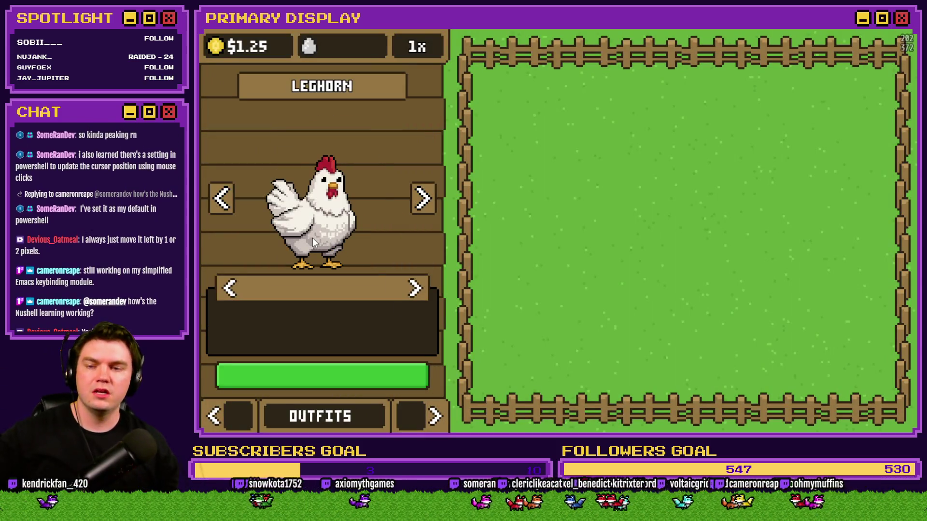
click(415, 289)
click(416, 289)
click(423, 198)
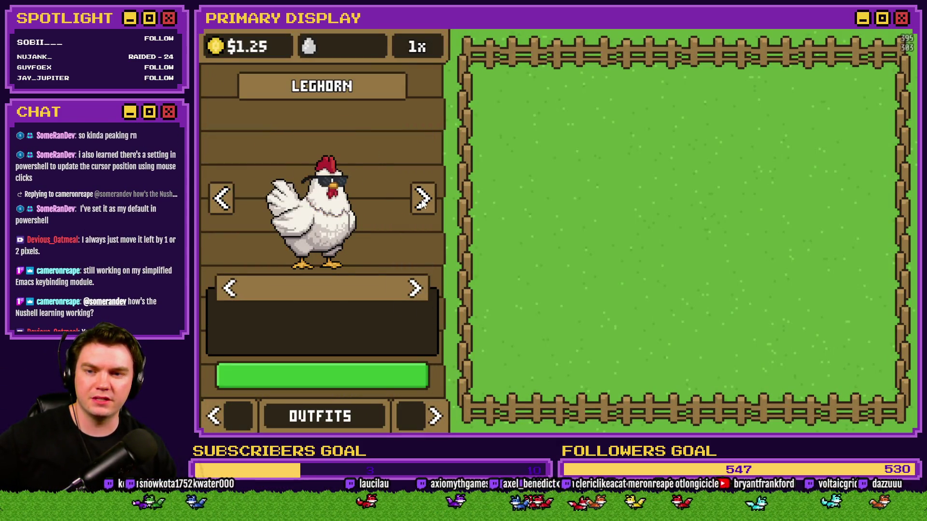
click(422, 201)
click(417, 294)
click(417, 293)
click(417, 292)
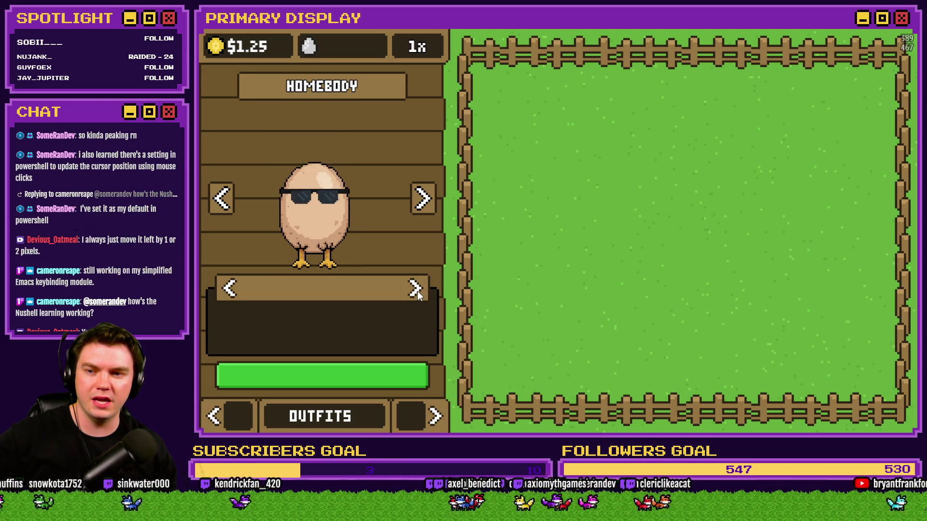
click(417, 291)
Step through the chickens back to Leghorn and change its accessory to a blue necktie
click(222, 199)
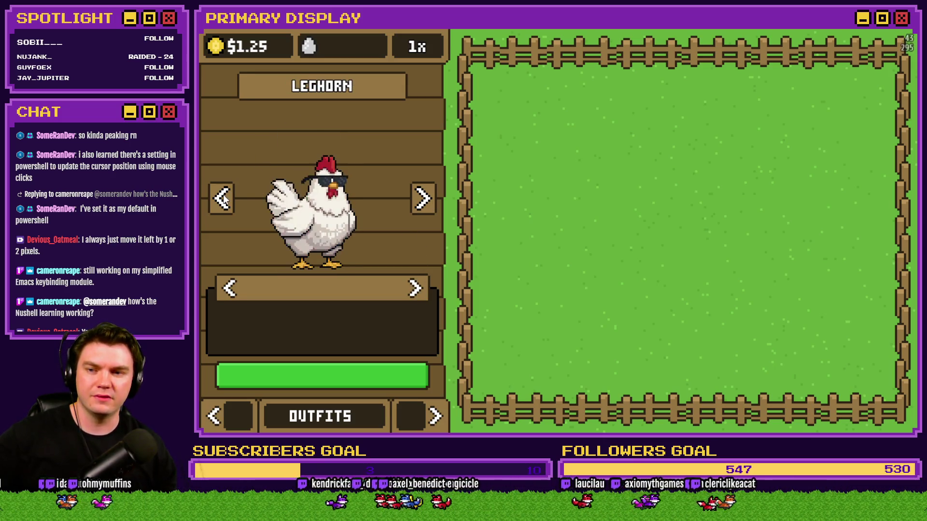
click(222, 199)
click(222, 199)
click(222, 199)
click(222, 199)
click(222, 199)
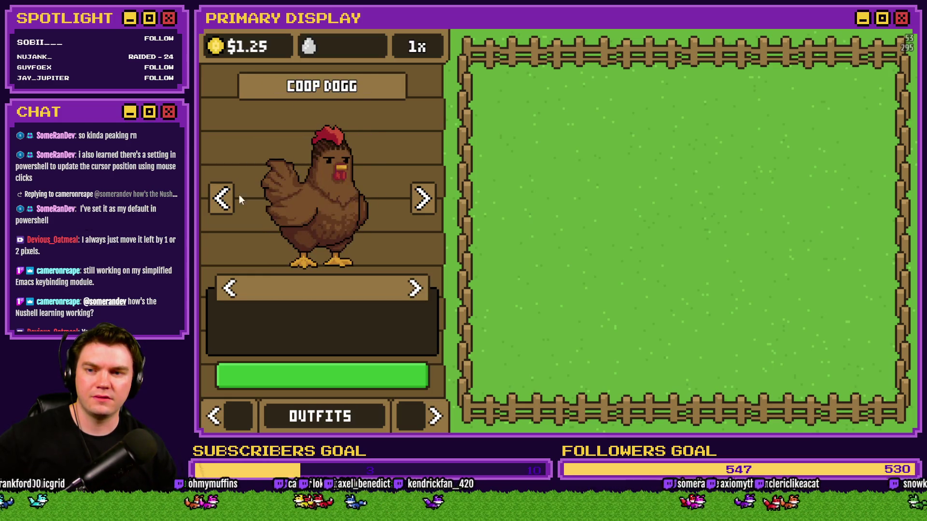
click(423, 198)
click(423, 198)
click(414, 289)
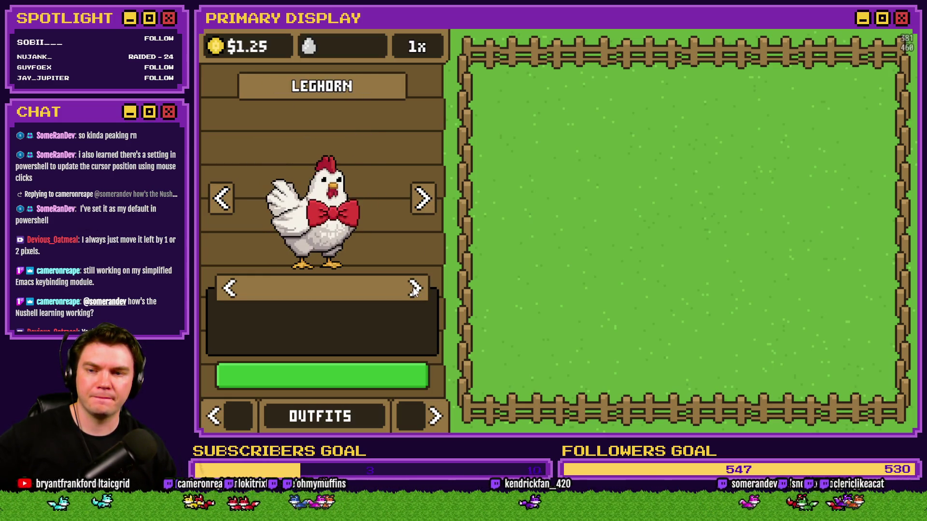
click(411, 290)
Move to Coop Dogg and cycle its outfits: crown, green headband, blue necktie
click(222, 198)
click(222, 199)
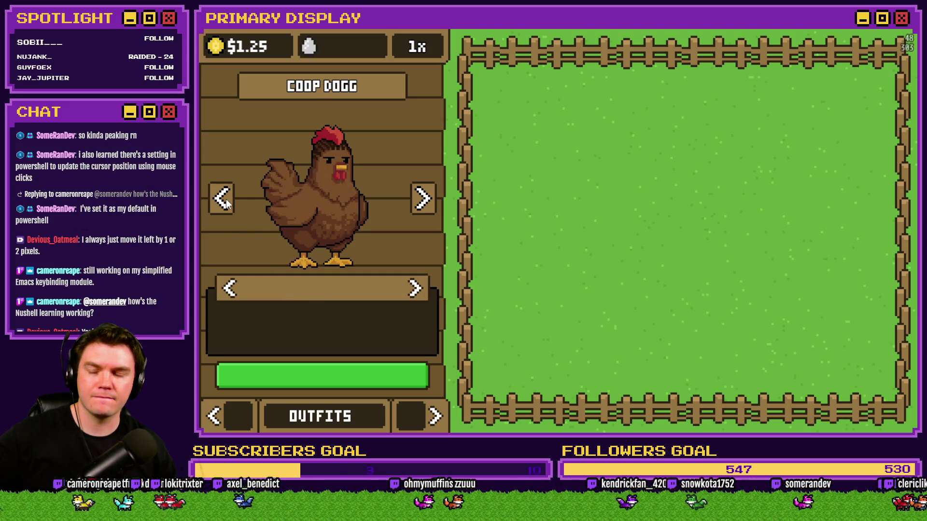
click(416, 289)
click(420, 289)
click(229, 289)
click(230, 288)
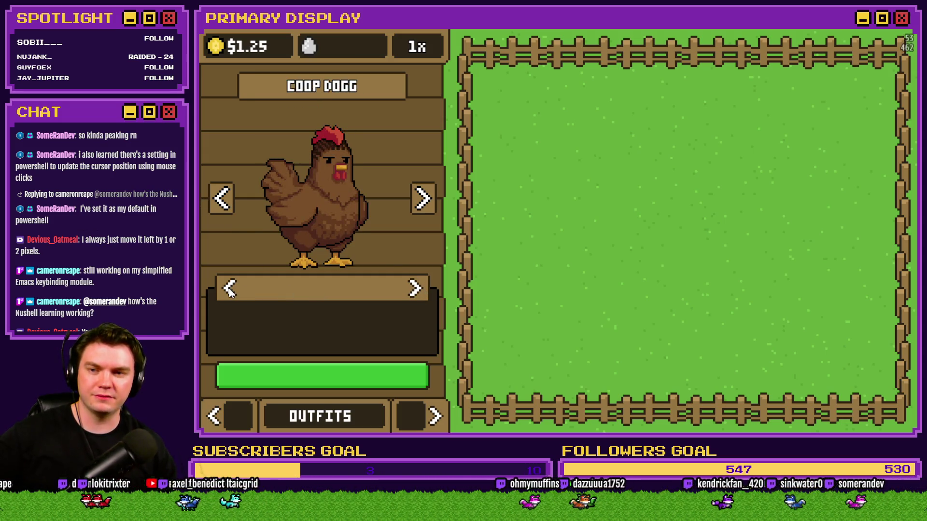
click(230, 289)
click(230, 289)
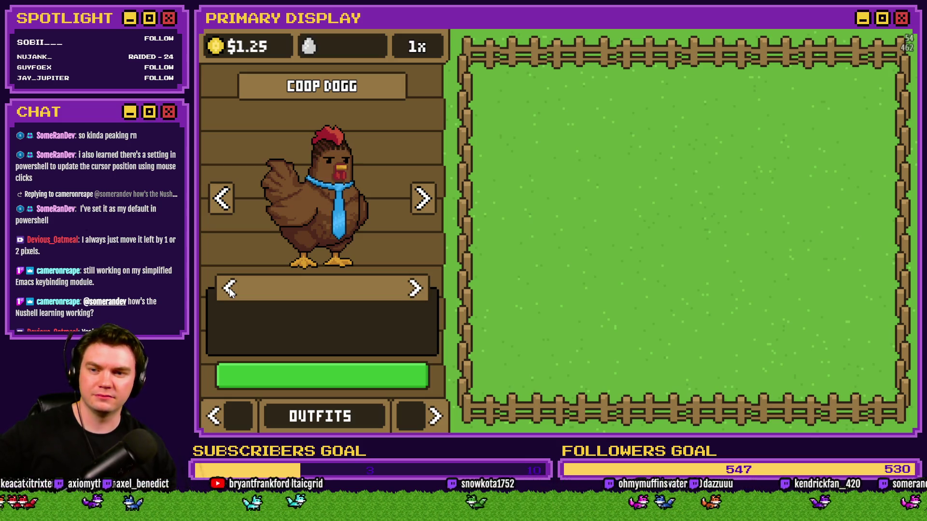
click(230, 288)
click(230, 289)
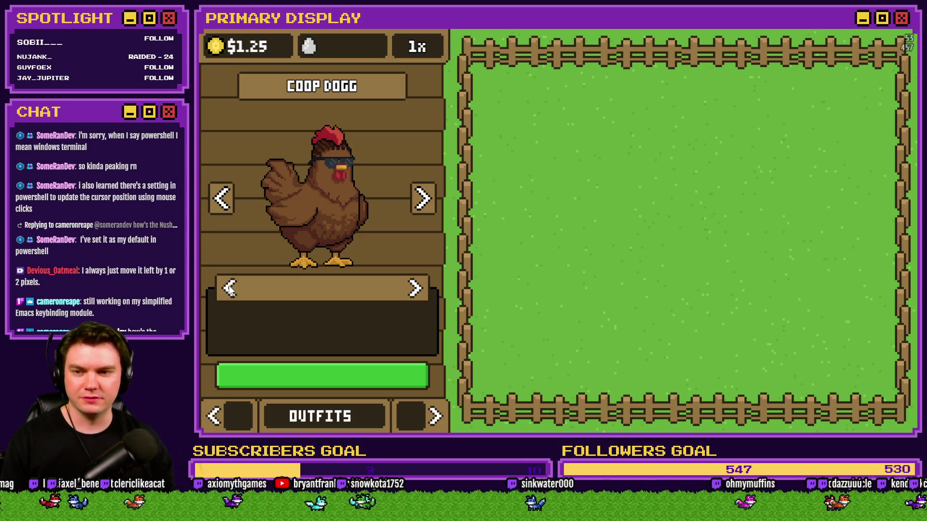
Put sunglasses on Poultrygeist, Rubber Chicken and The Colonel
click(223, 199)
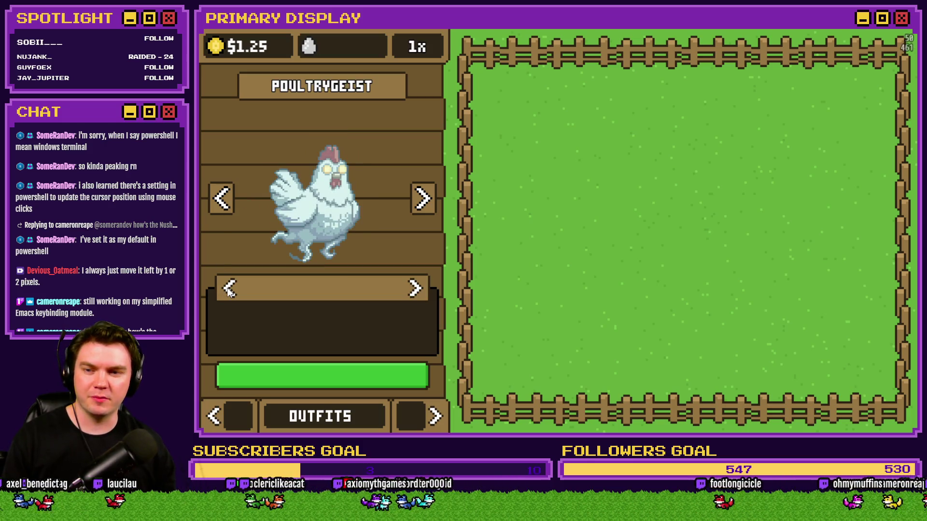
click(230, 289)
click(230, 289)
click(223, 213)
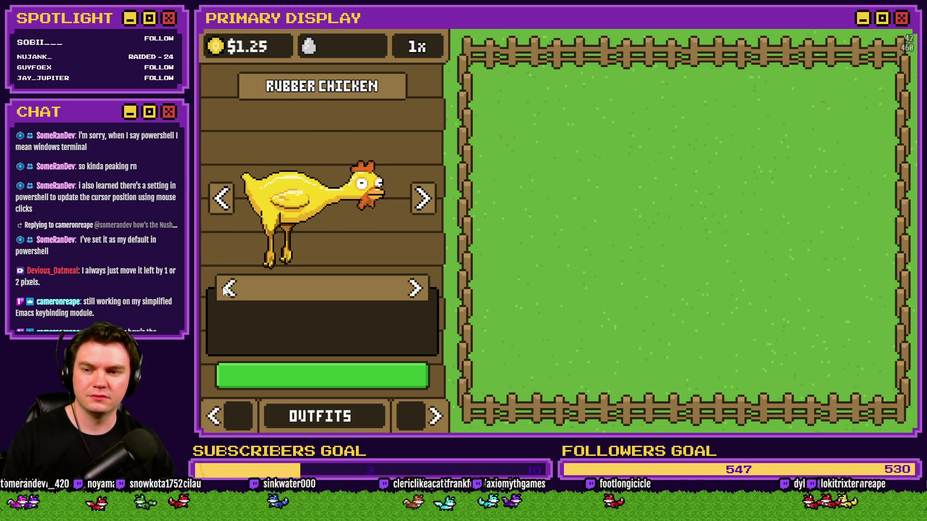
click(226, 289)
click(226, 288)
click(222, 199)
click(226, 289)
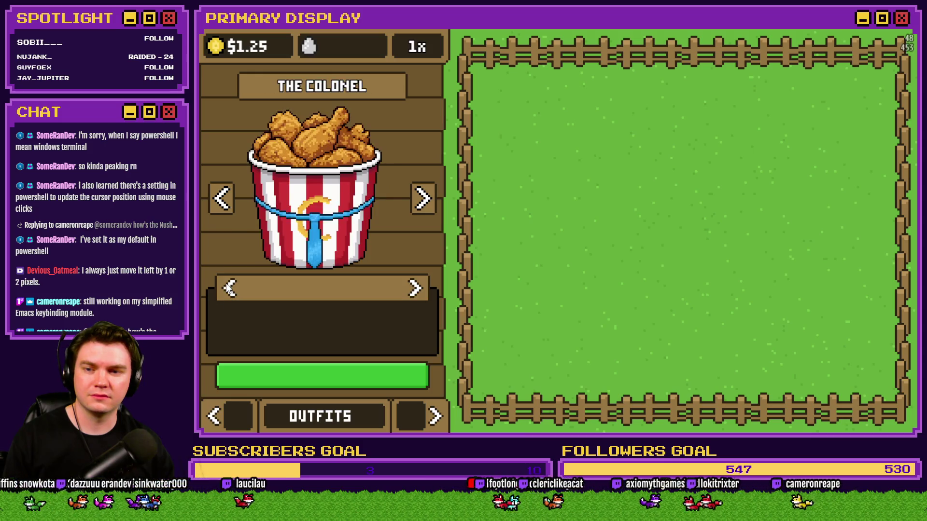
click(230, 288)
Put sunglasses on Cluck Norris and The Johnson
click(223, 199)
click(230, 289)
click(229, 289)
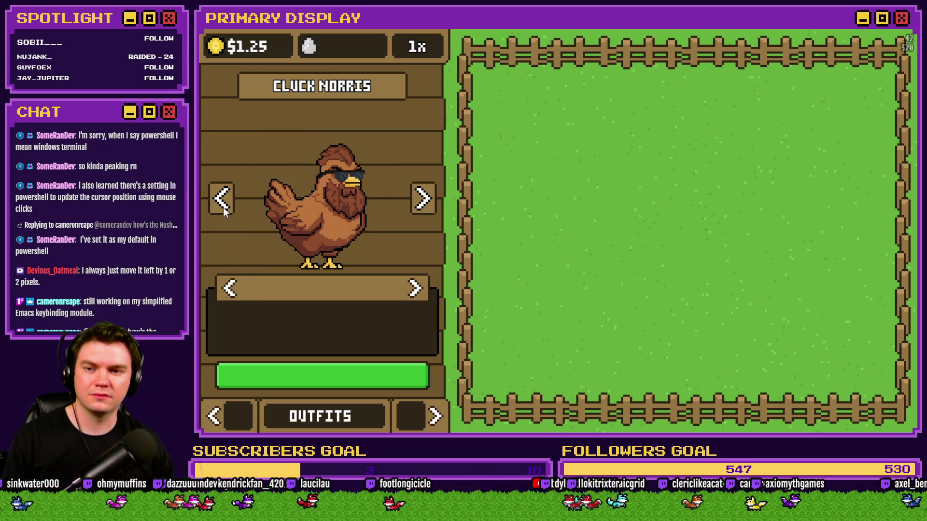
click(223, 211)
click(229, 288)
click(230, 289)
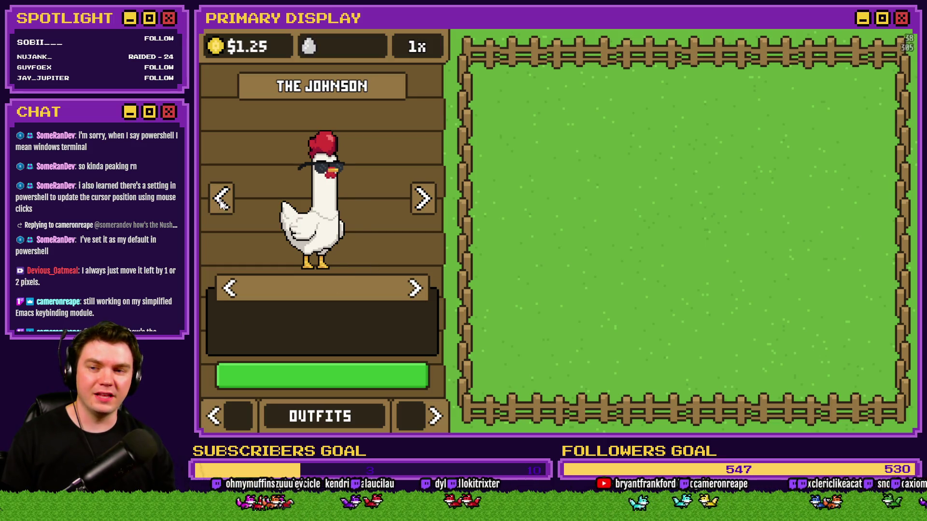
Give sunglasses to Popcorn Chicken, Homebody and Leghorn
click(221, 203)
click(226, 289)
click(222, 213)
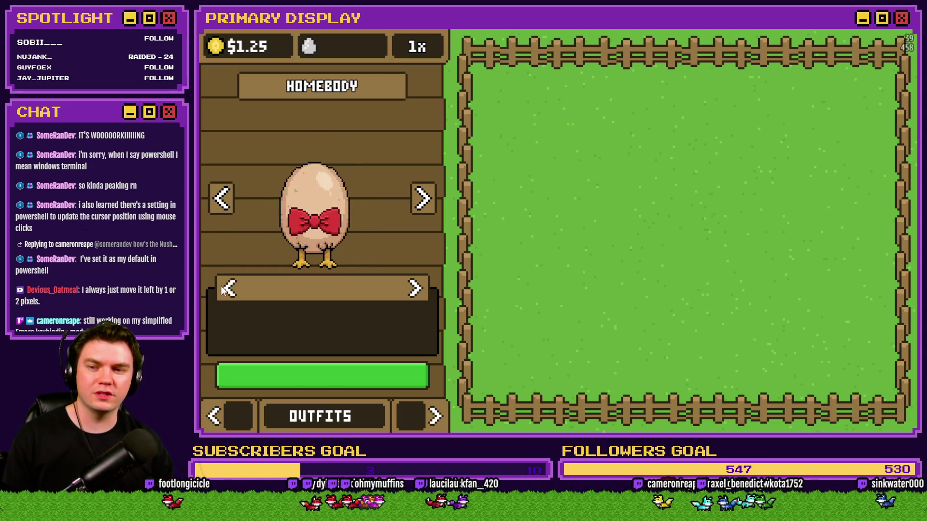
click(227, 289)
click(416, 289)
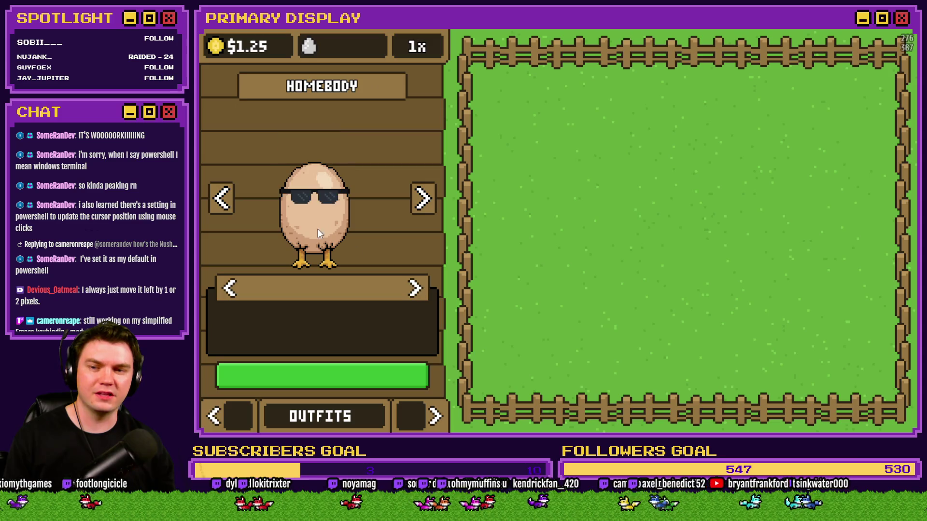
click(212, 192)
click(231, 289)
click(231, 290)
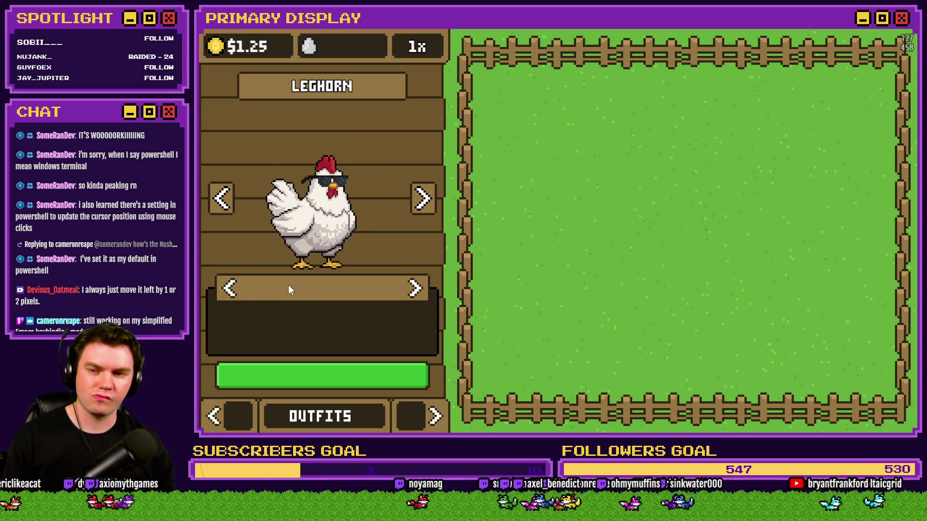
Step forward through the breeds from Popcorn Chicken to Coop Dogg and beyond
click(427, 203)
click(428, 203)
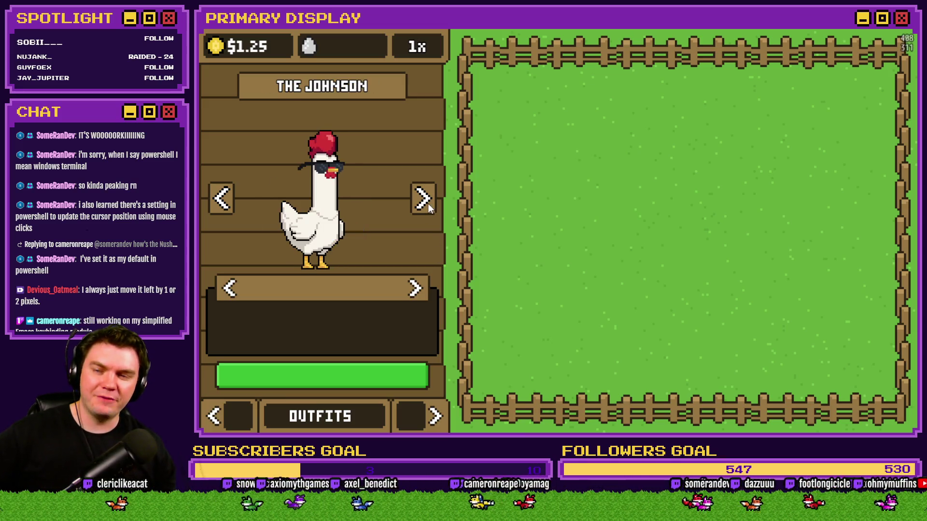
click(428, 204)
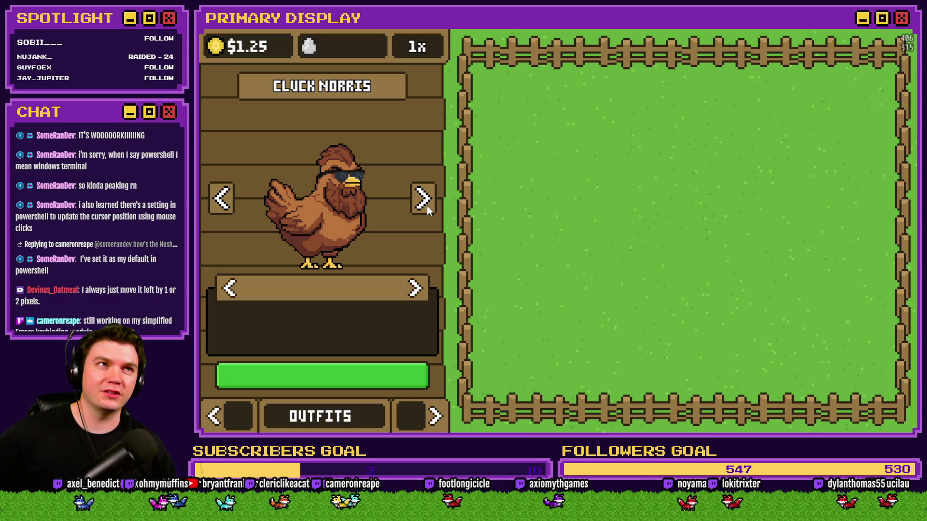
click(427, 204)
click(427, 205)
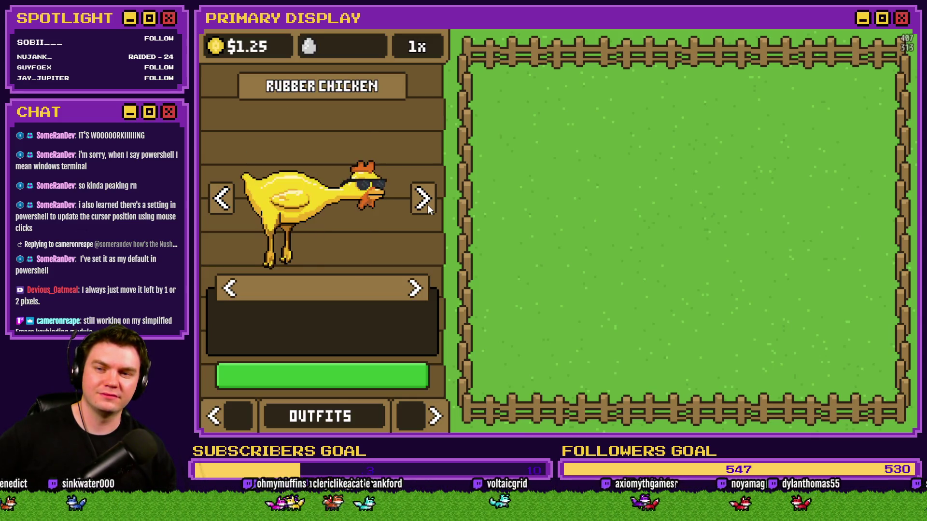
click(427, 204)
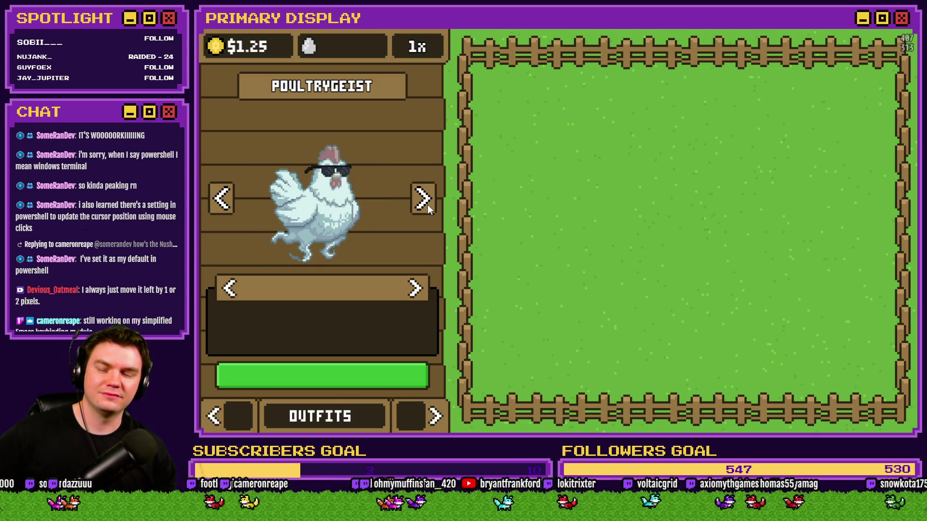
click(427, 205)
click(428, 205)
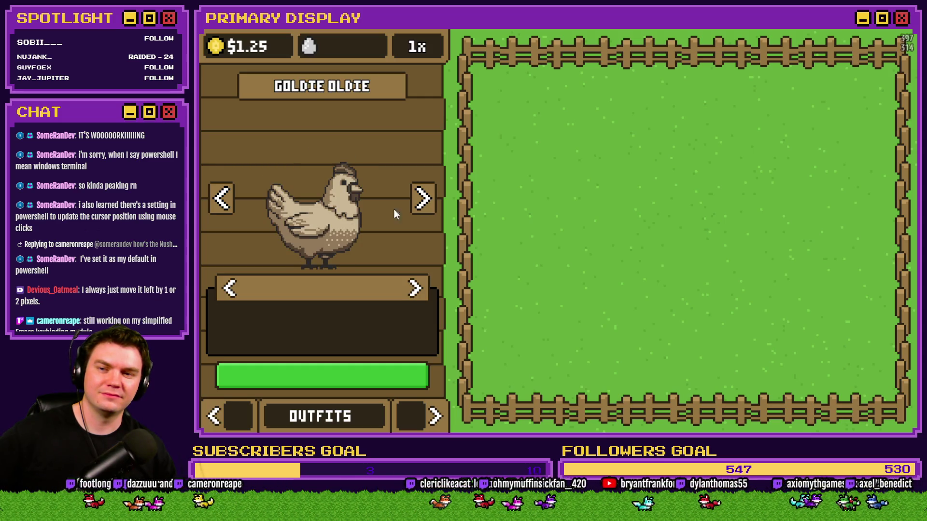
Try two more outfits, then cycle forward four breeds to The Johnson
click(229, 288)
click(230, 288)
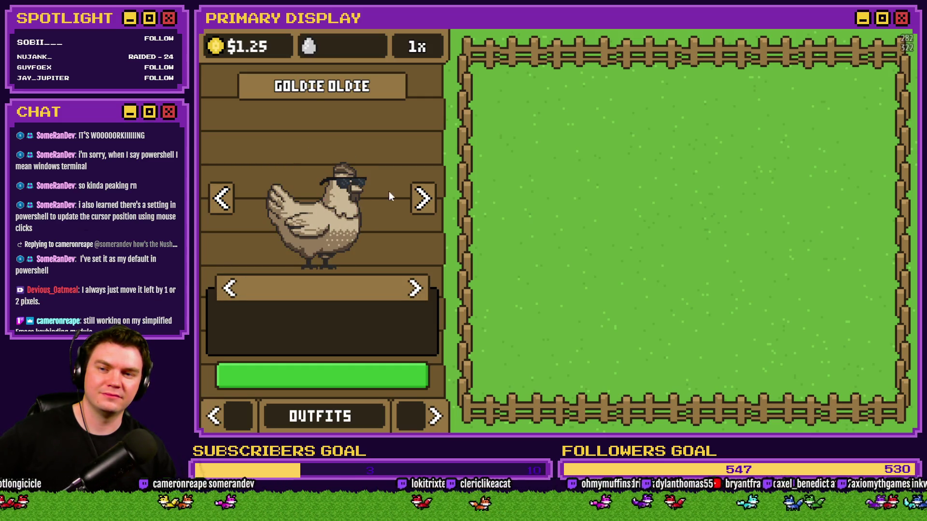
click(430, 199)
click(429, 198)
click(430, 198)
click(430, 198)
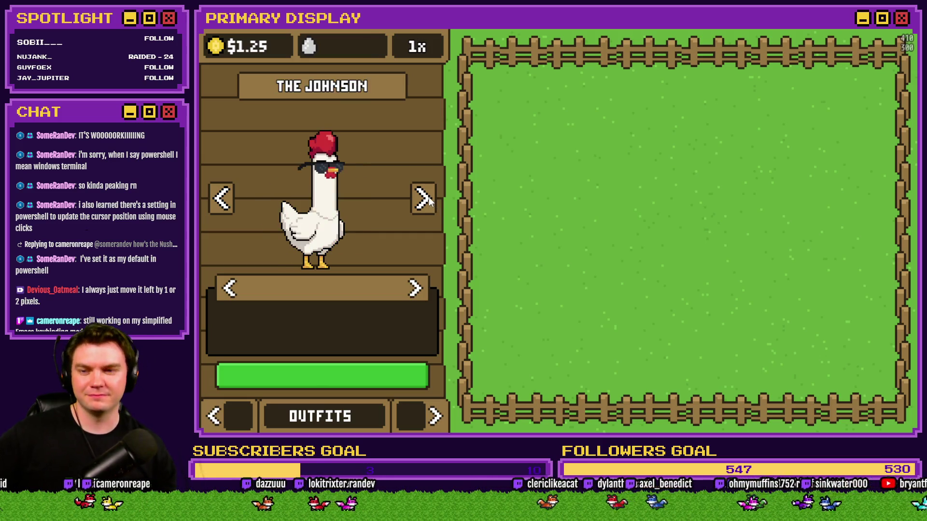
Cycle Cluck Norris's outfit and step forward through the remaining breeds
click(423, 199)
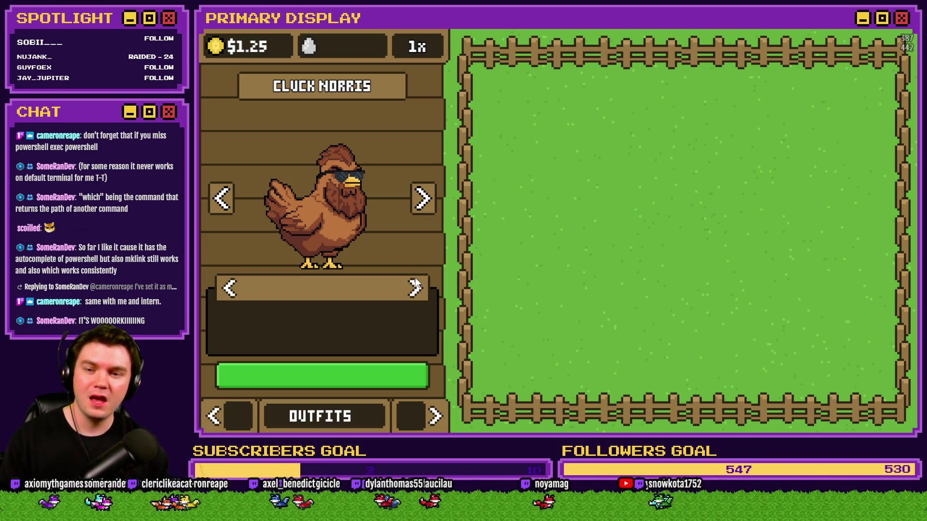
click(425, 206)
click(424, 207)
click(423, 203)
click(424, 201)
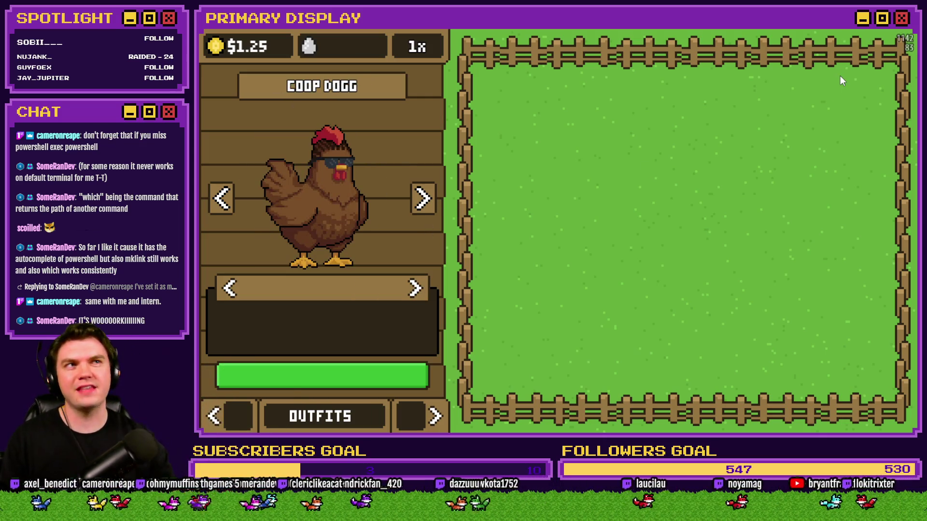
click(433, 194)
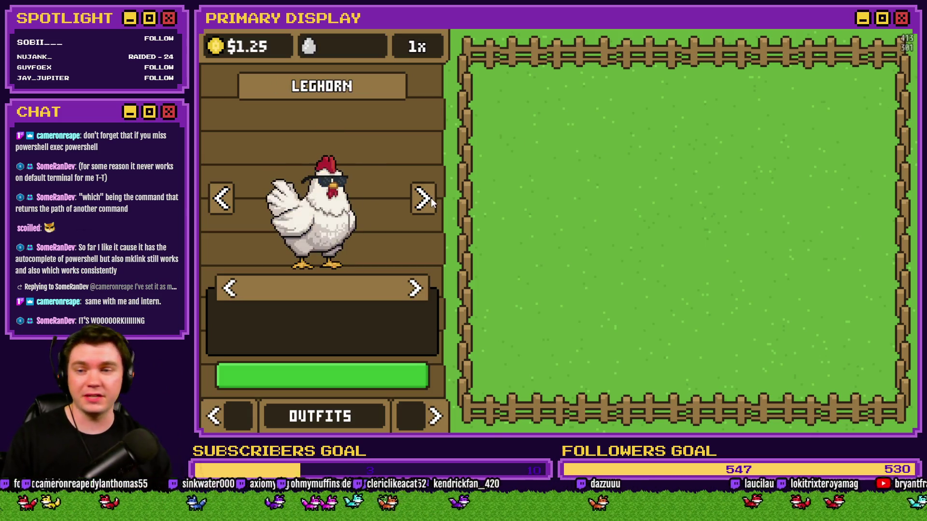
click(430, 202)
click(429, 203)
click(428, 203)
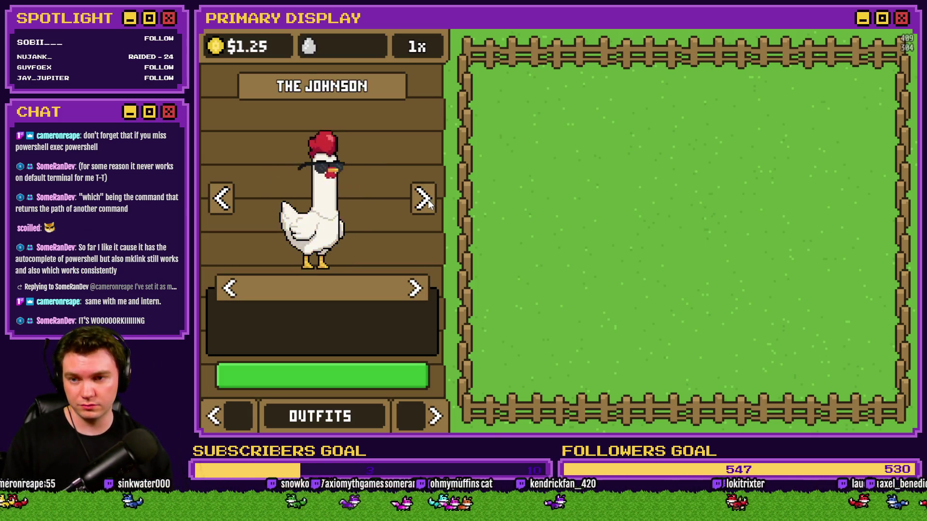
click(428, 202)
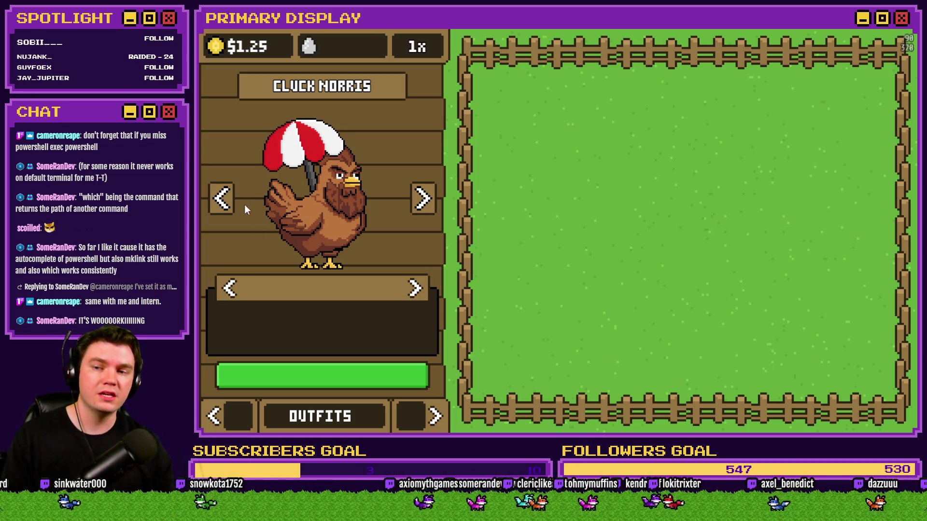
Step back two breeds, close the playtest and open the database's Common Events
click(223, 199)
click(223, 200)
click(223, 199)
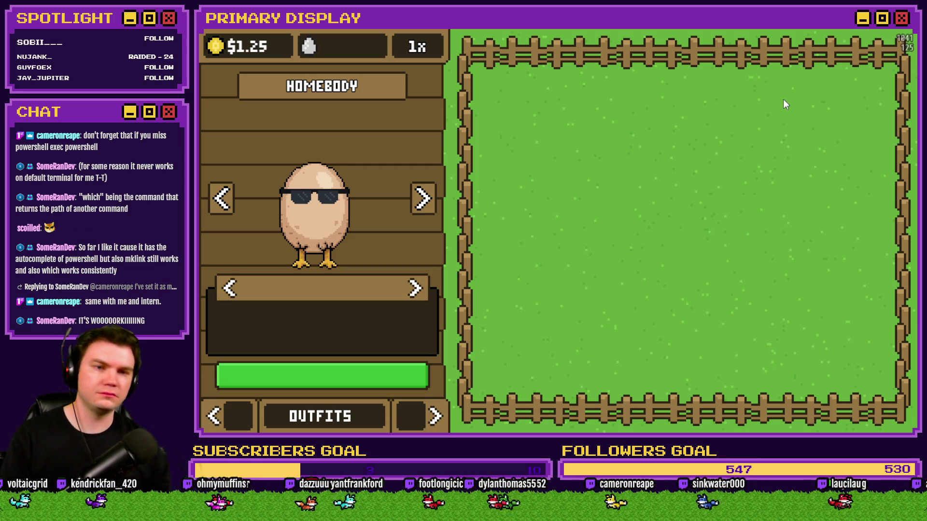
click(901, 29)
click(625, 48)
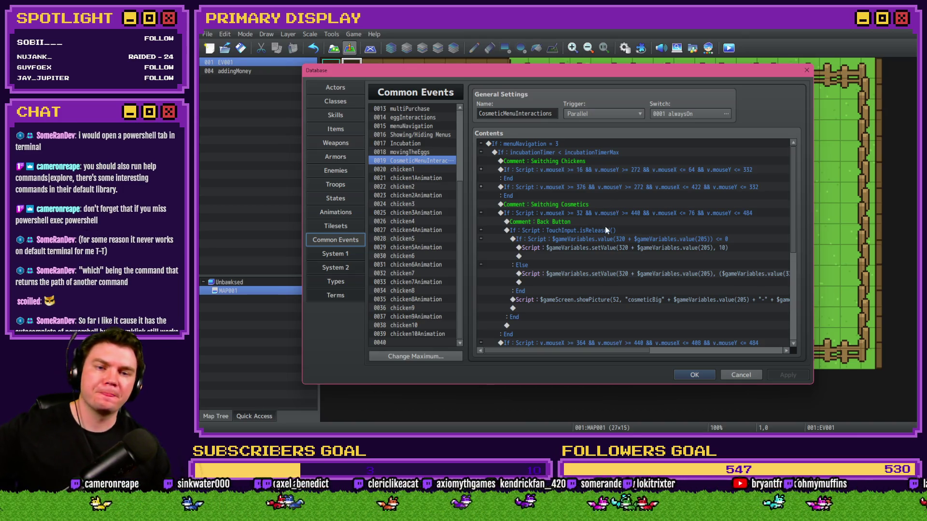
Open 0003 openBox, then 0004 spawningChicken, and scroll to its showPicture commands
scroll(605, 225, down, 6)
scroll(609, 222, up, 6)
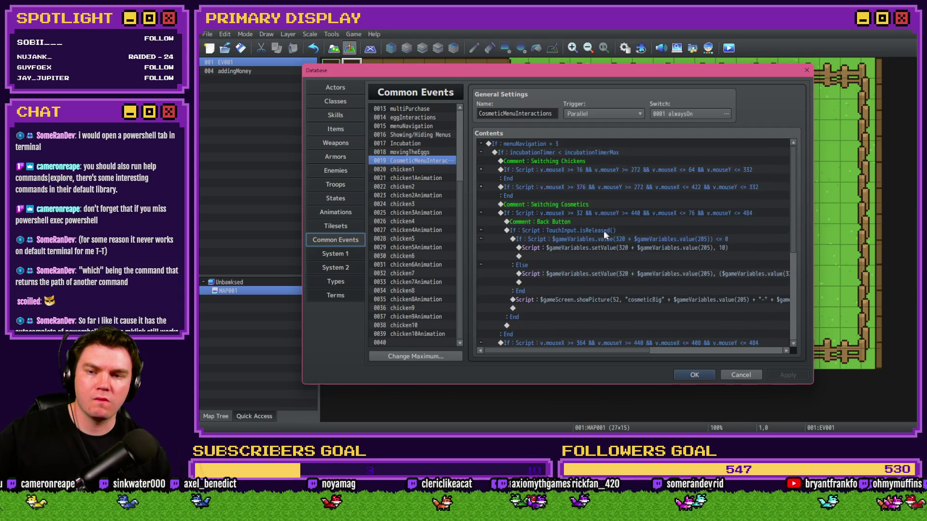
drag(459, 199, 466, 123)
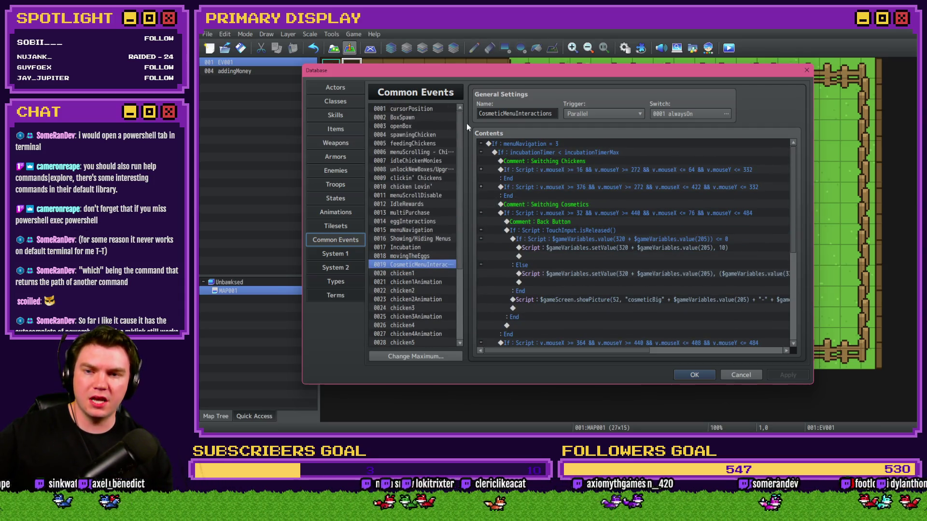
click(416, 124)
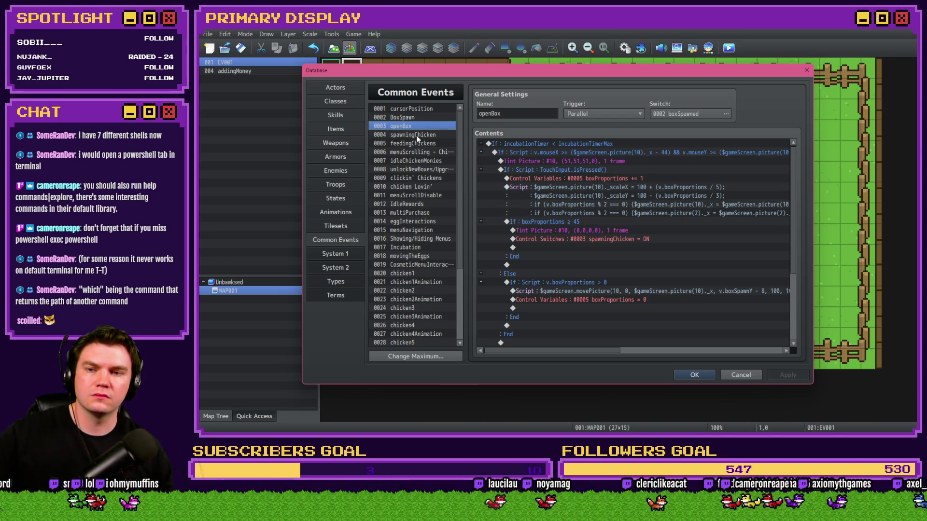
click(418, 135)
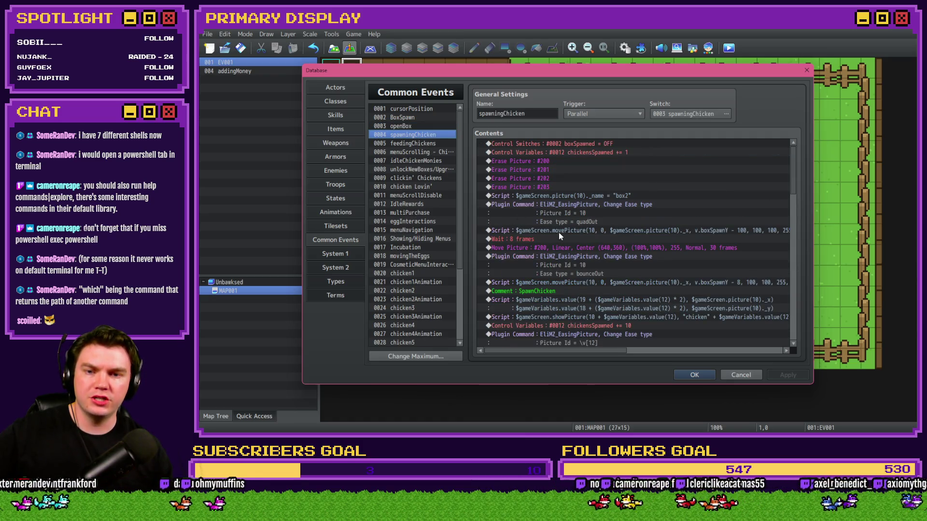
drag(794, 172, 798, 187)
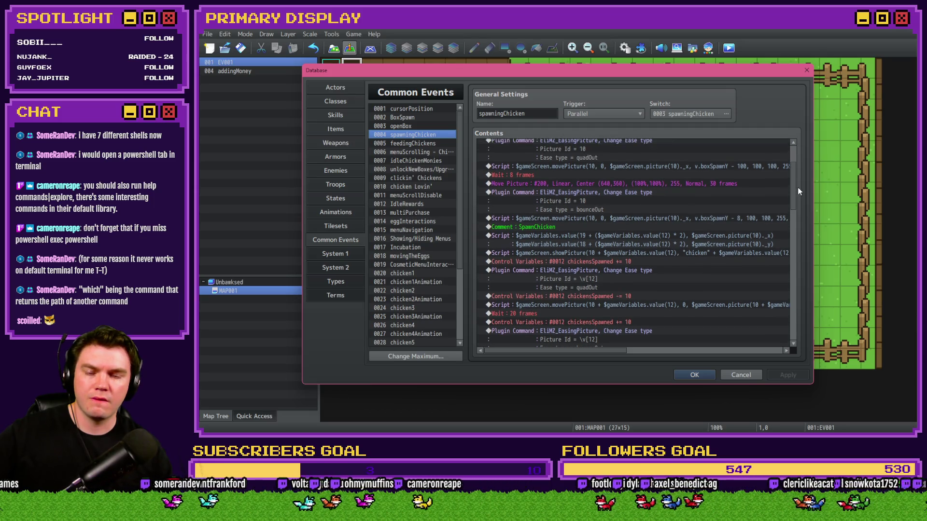
Close the Database and start a playtest, saving changes first
click(604, 253)
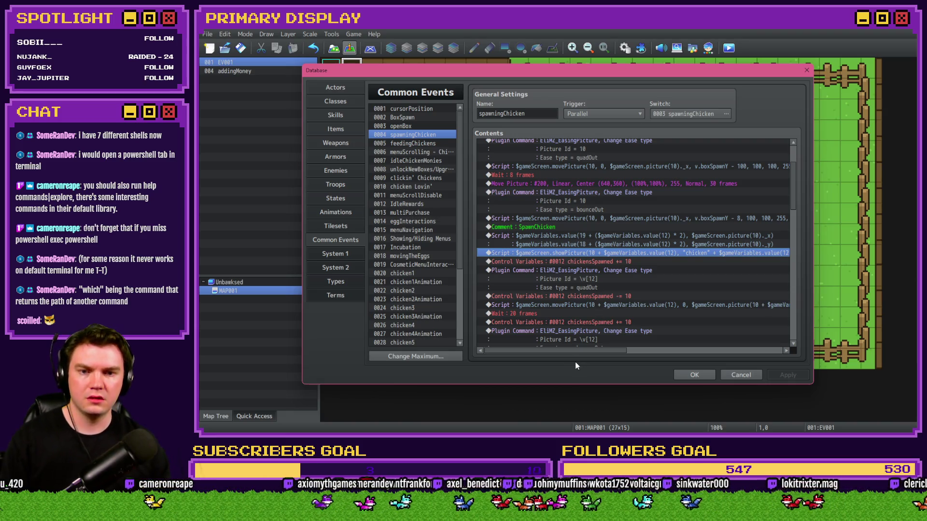
click(693, 375)
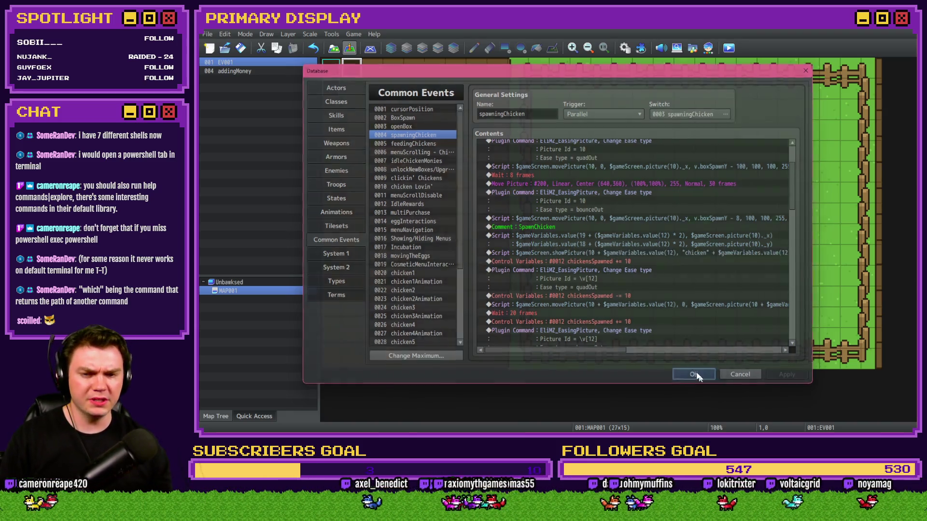
click(728, 48)
click(542, 244)
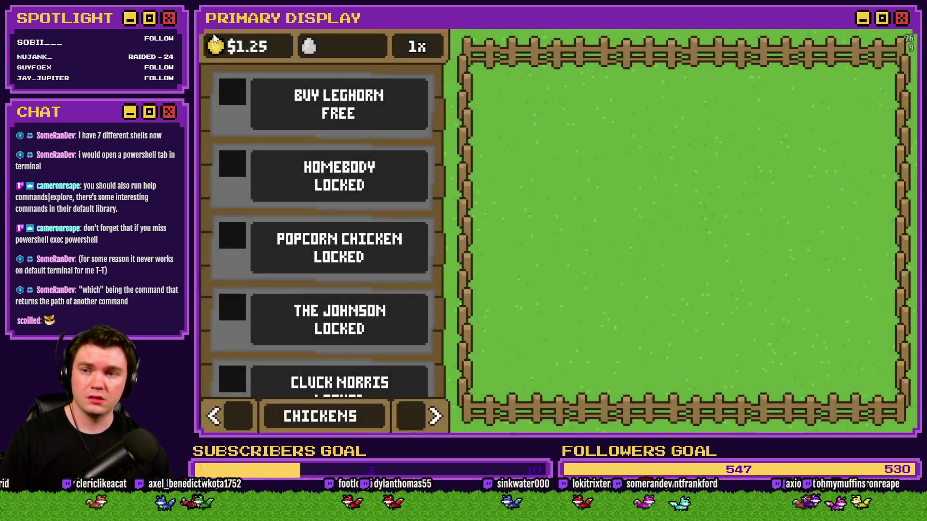
Buy the free Leghorn and open the developer console
click(309, 80)
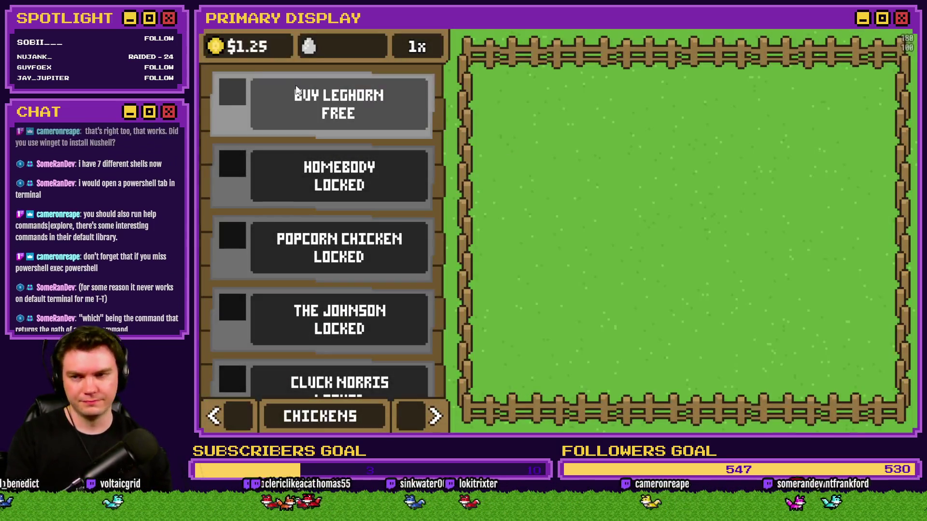
click(309, 97)
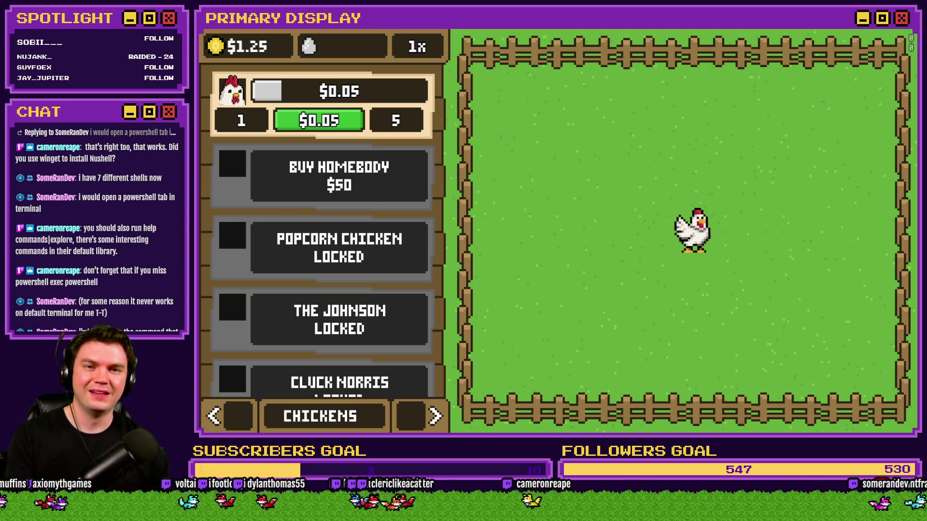
key(alt+F4)
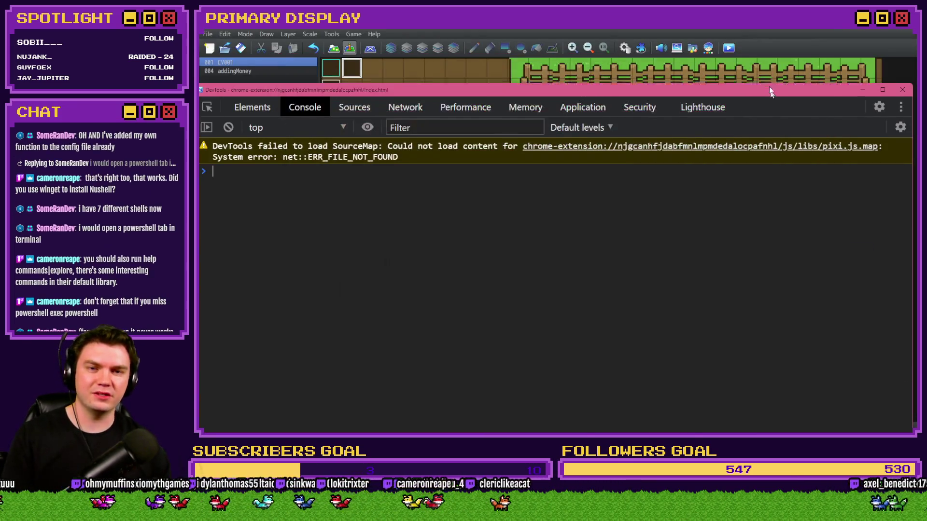
Run $gameScreen.picture(11) in the console to see chicken1-0, then close DevTools
text($)
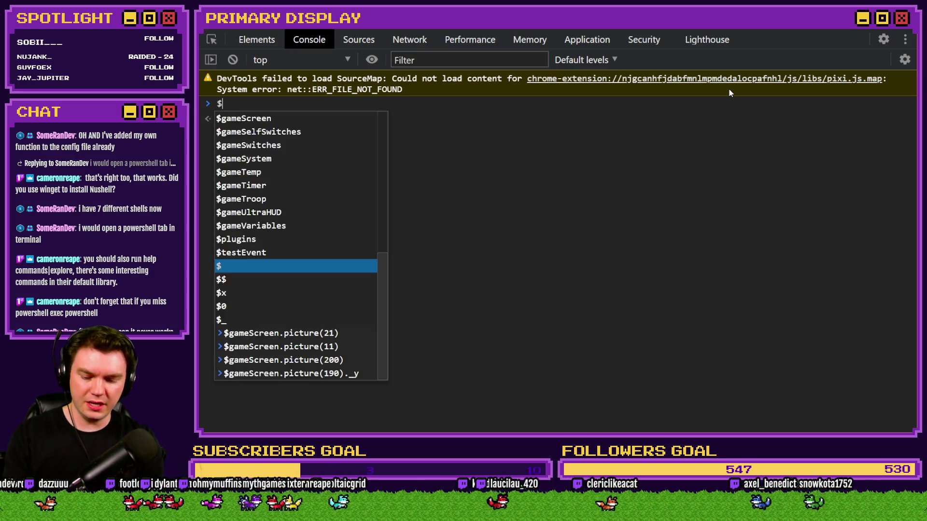
text(gameScreen.)
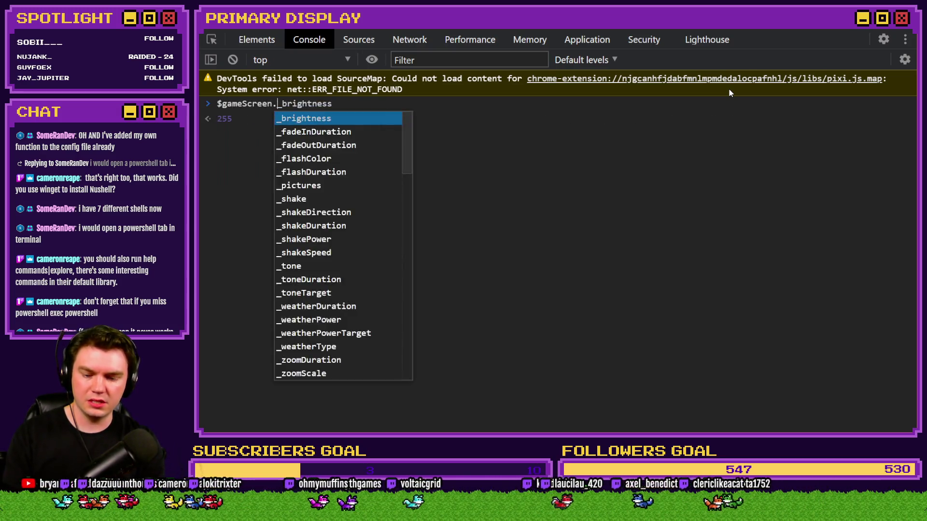
text(picture(11))
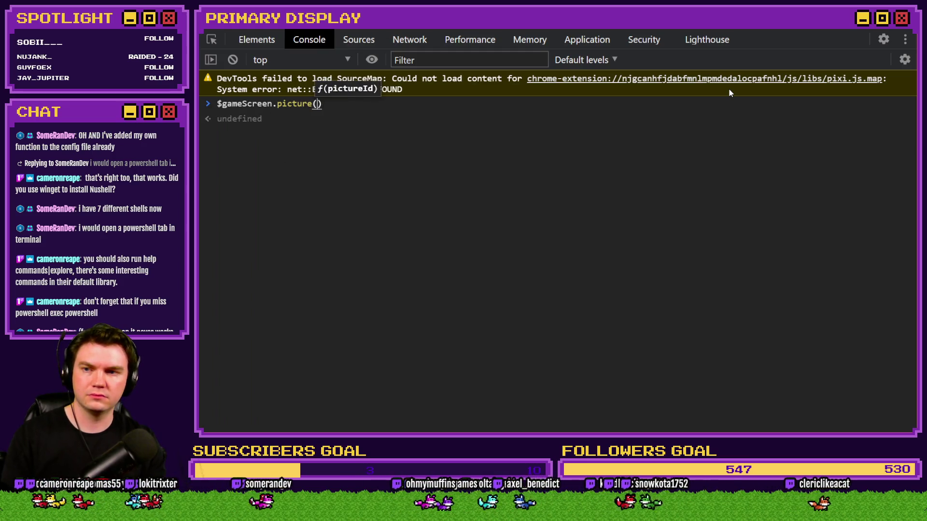
key(Return)
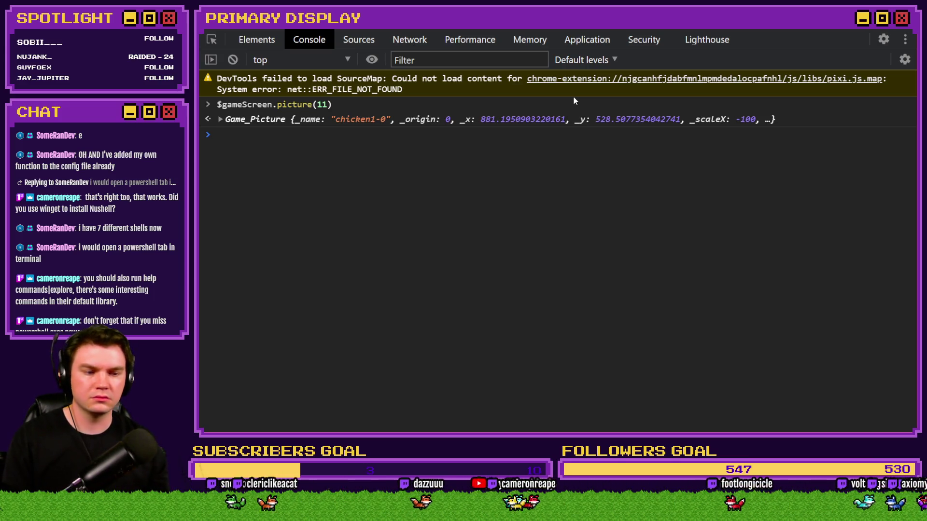
click(897, 32)
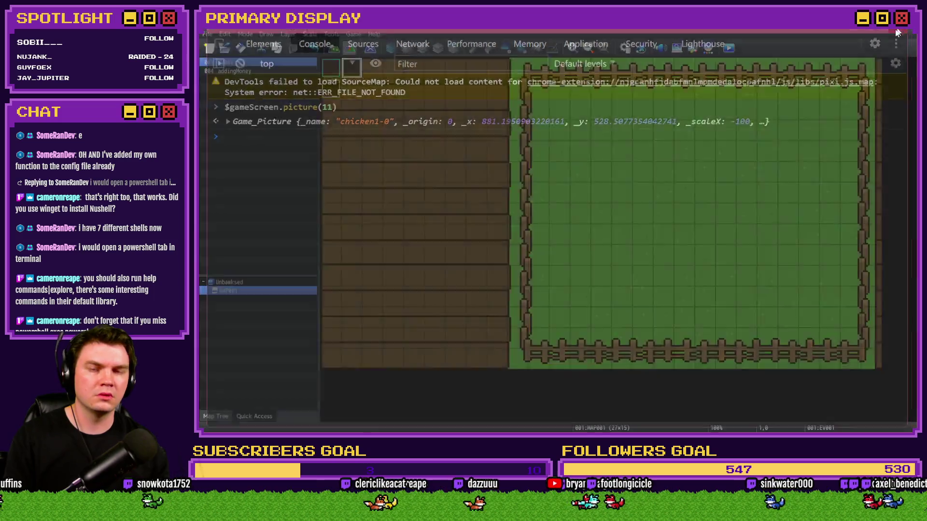
Open Common Event 0019 CosmeticMenuInteractions and edit the forward button's cosmeticBig showPicture script
click(624, 48)
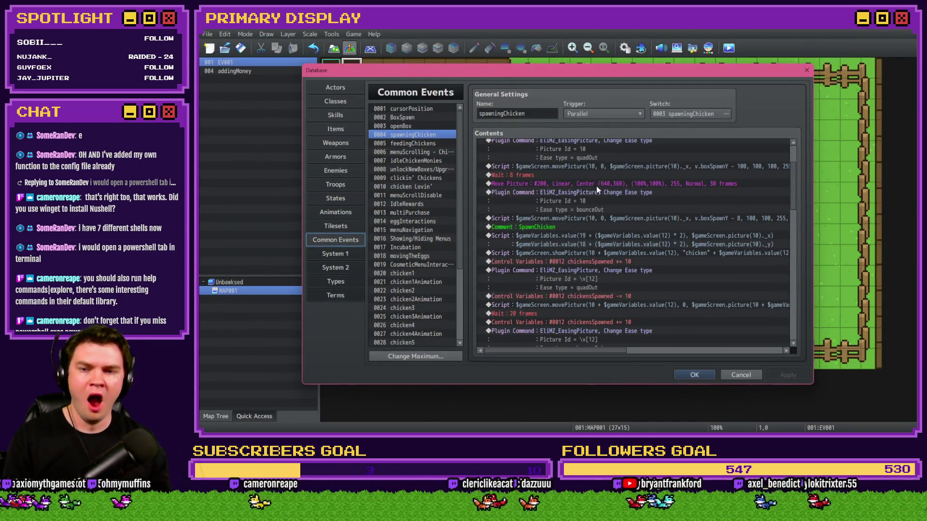
click(420, 265)
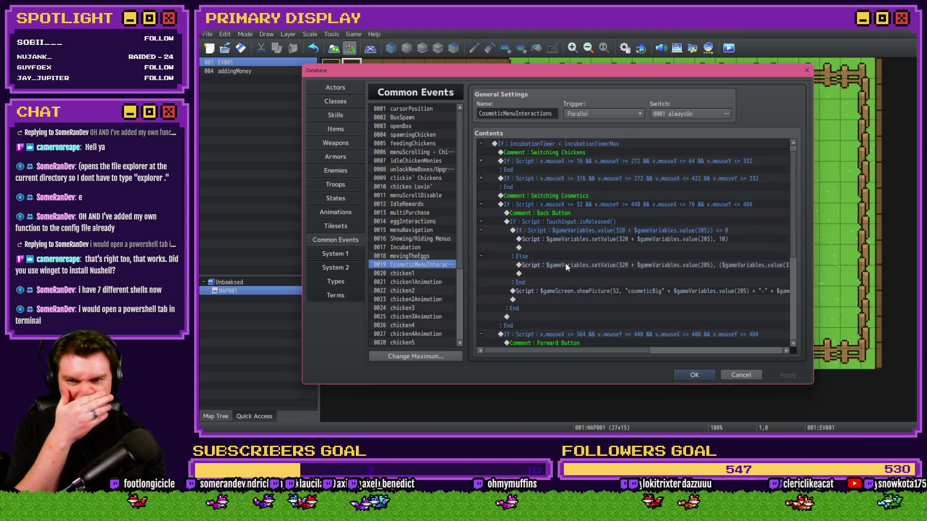
scroll(566, 267, up, 1)
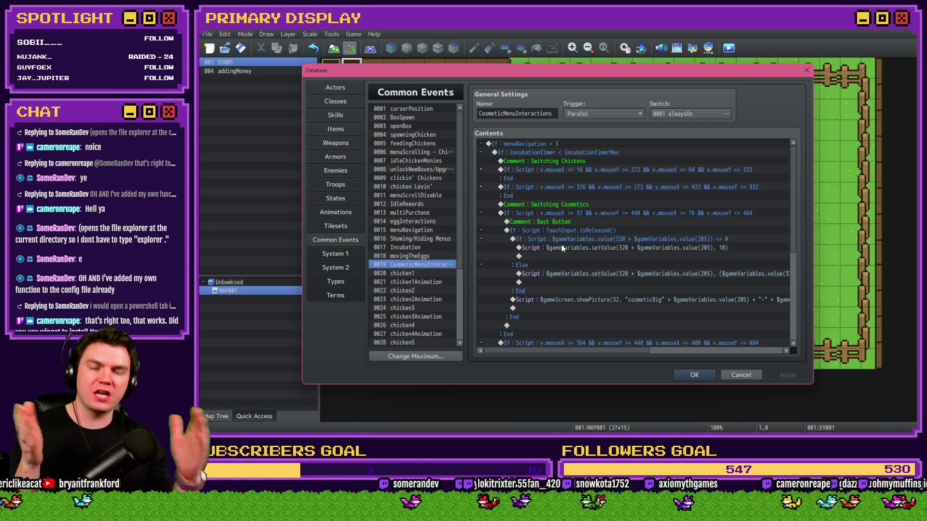
scroll(564, 221, down, 5)
scroll(563, 217, down, 5)
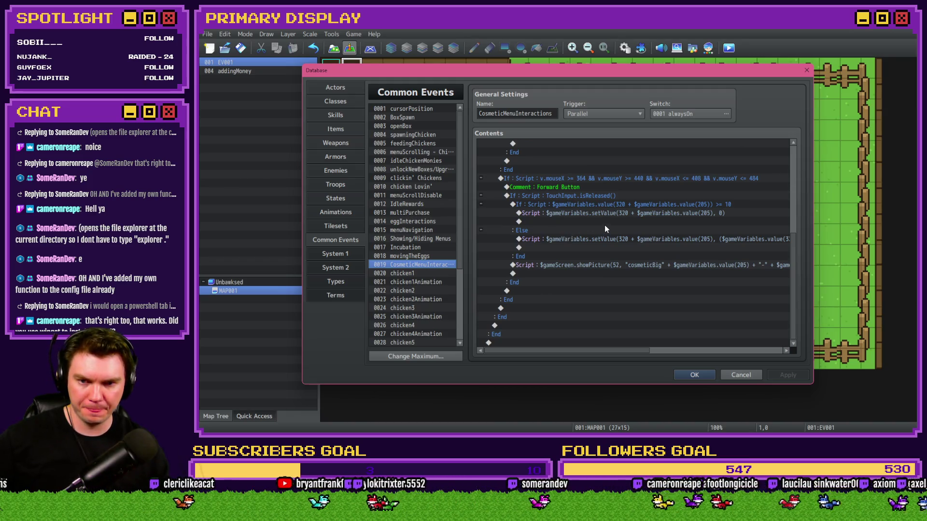
click(606, 265)
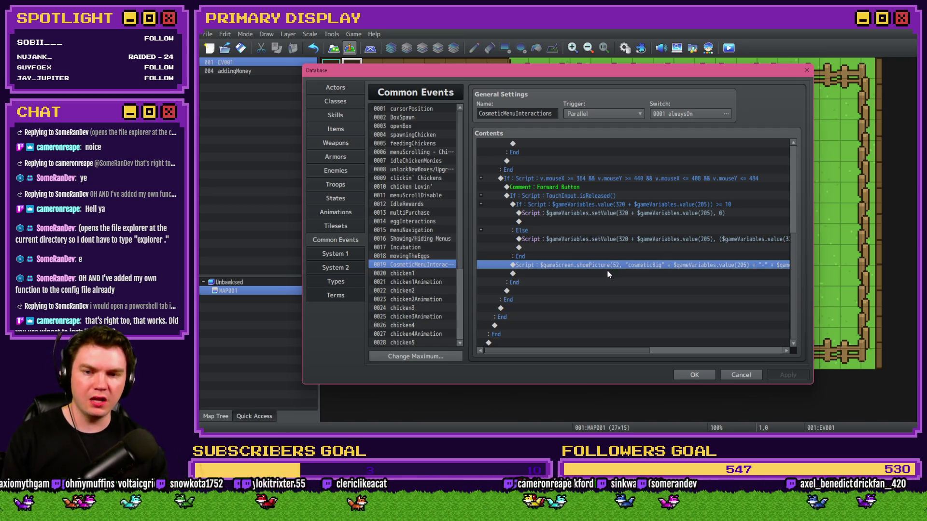
double_click(607, 273)
key(Escape)
double_click(621, 268)
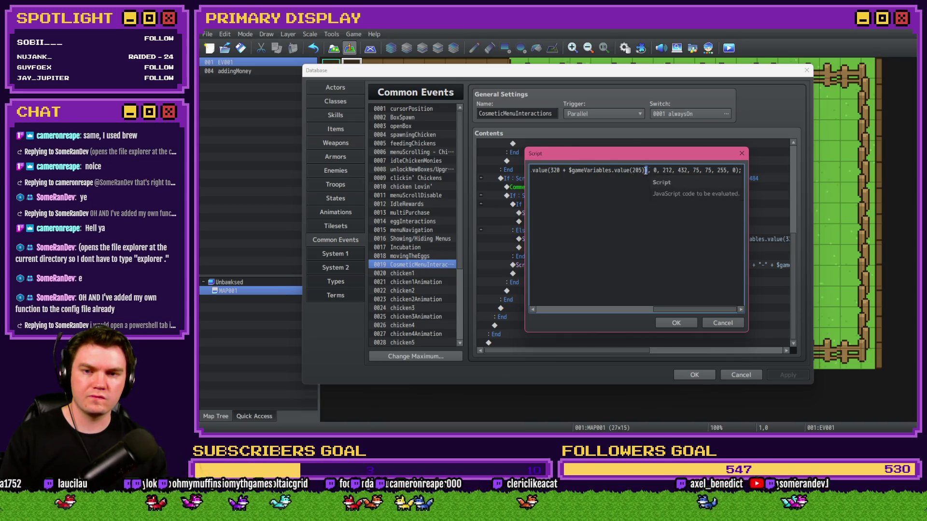
mouse_move(648, 170)
mouse_down()
mouse_move(531, 171)
mouse_move(602, 171)
mouse_up()
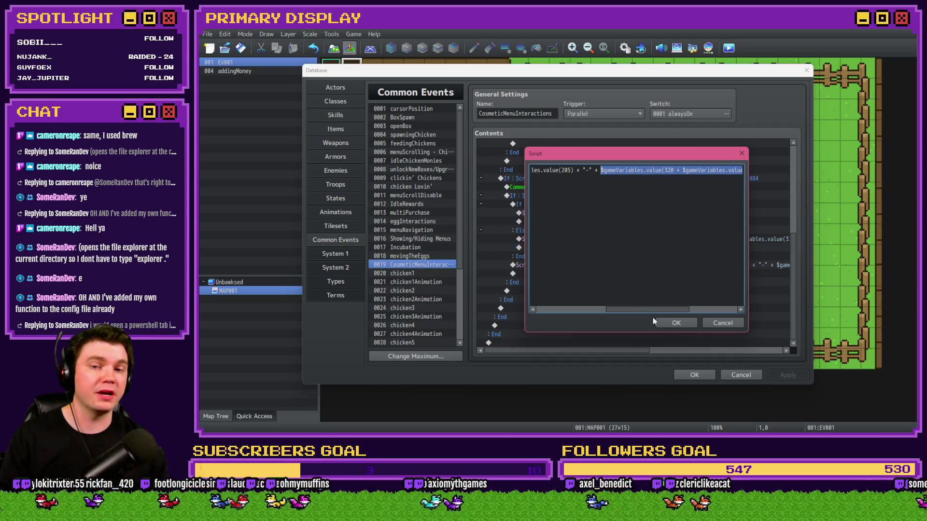
click(653, 171)
mouse_move(720, 170)
mouse_down()
mouse_move(743, 170)
mouse_move(671, 171)
mouse_up()
click(740, 170)
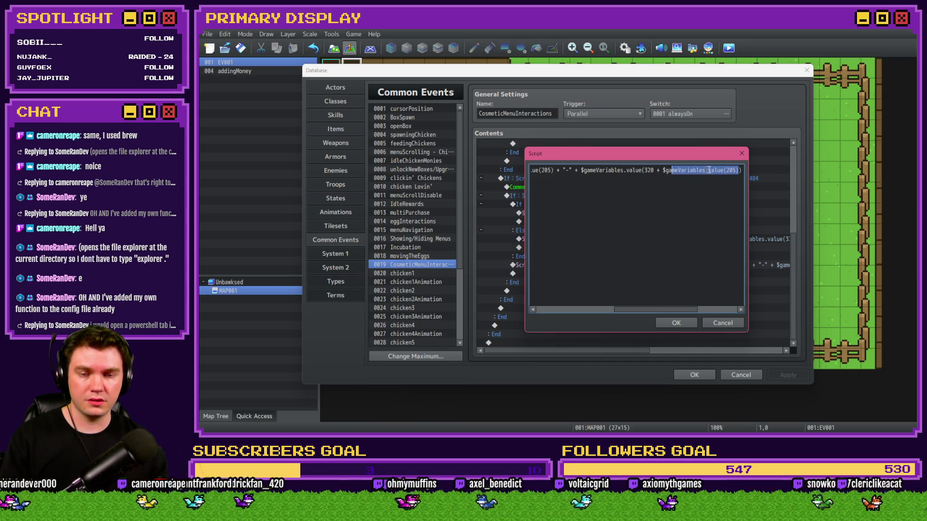
click(708, 171)
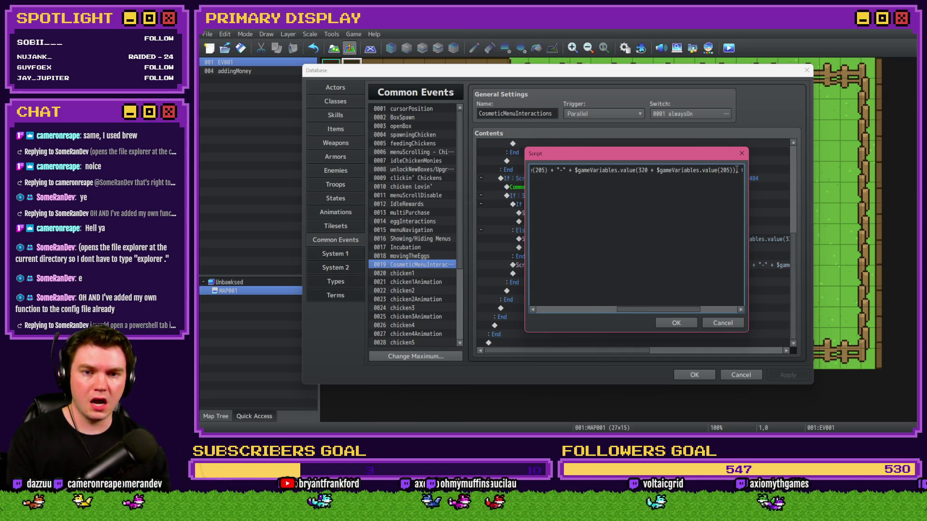
mouse_move(738, 170)
mouse_down()
mouse_move(530, 172)
mouse_move(578, 169)
mouse_up()
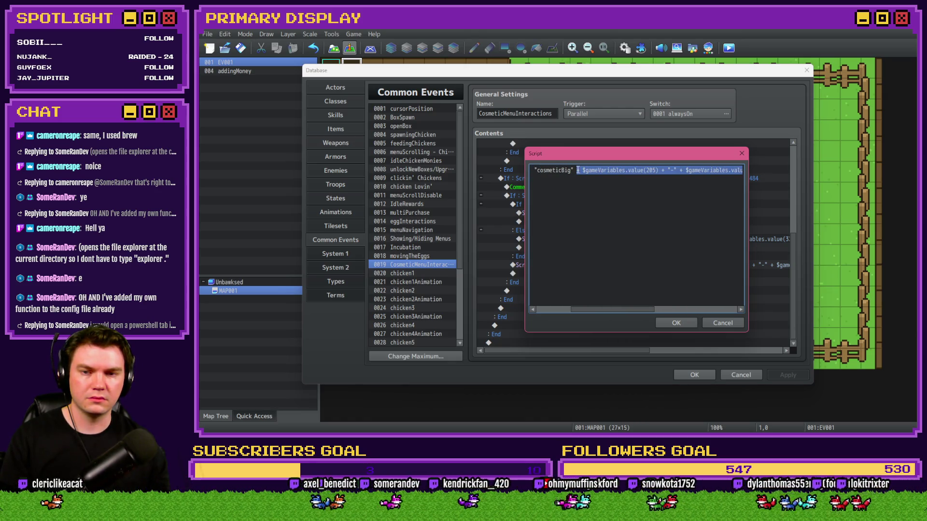
click(679, 326)
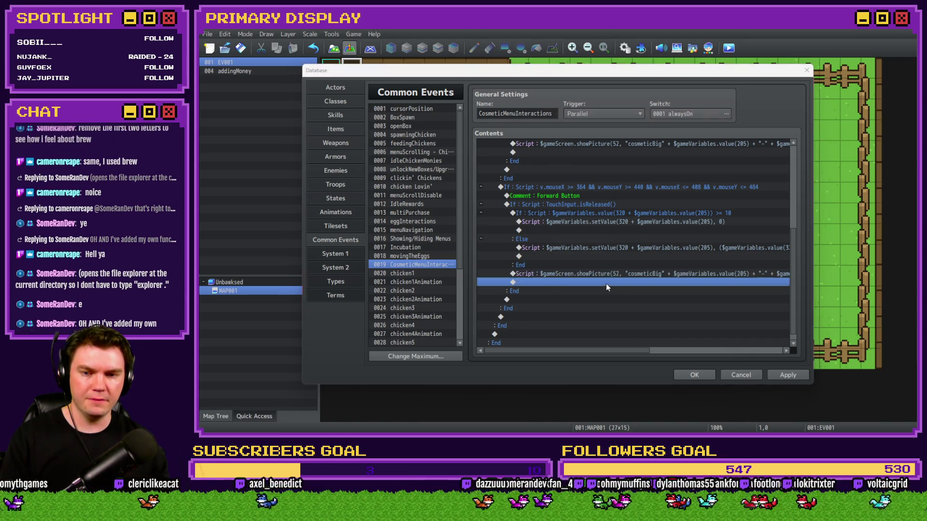
double_click(606, 283)
Add a Script command starting '$gameScreen.picture(10 + $gameVariables.value(205))._name =', then switch to File Explorer
click(529, 114)
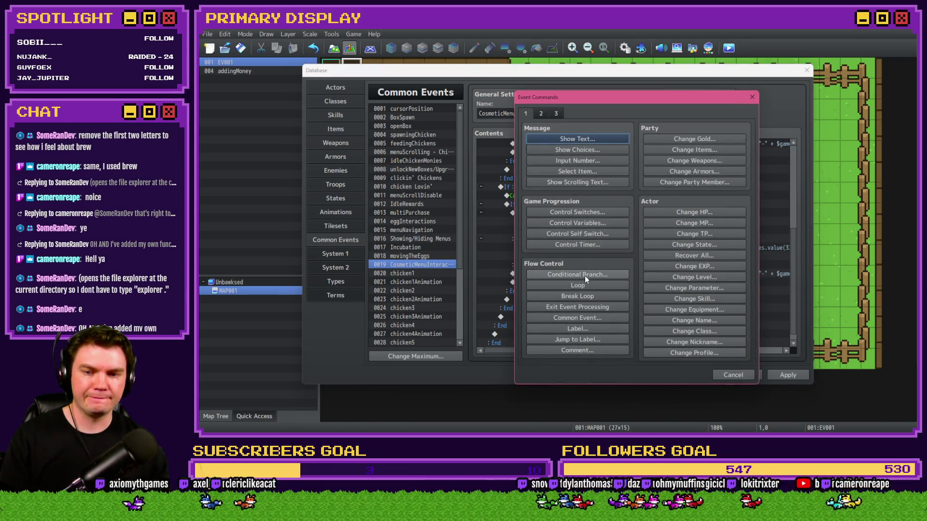
click(557, 114)
click(693, 339)
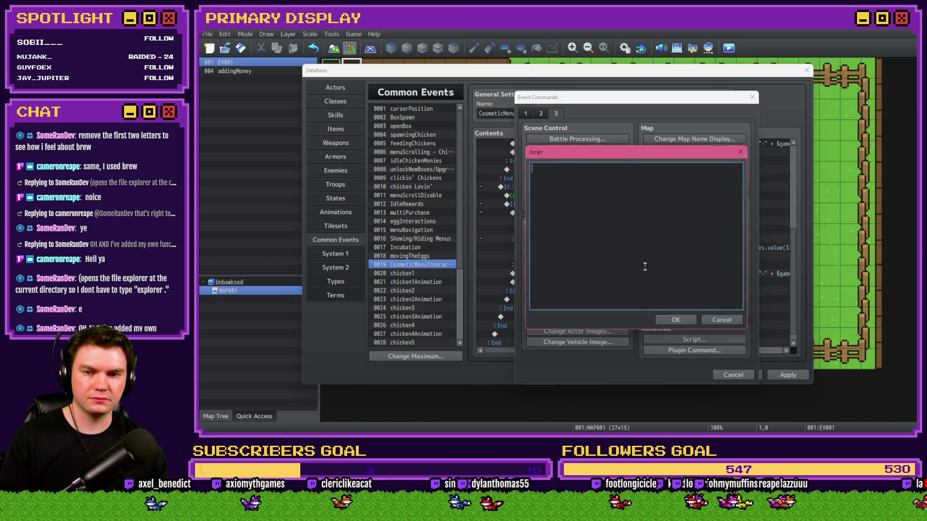
text($gameScre)
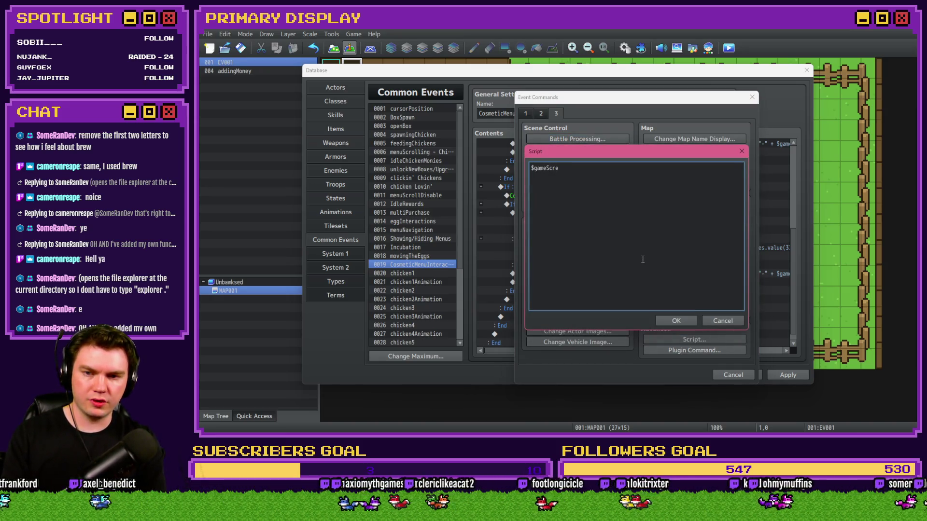
text(en.picture()
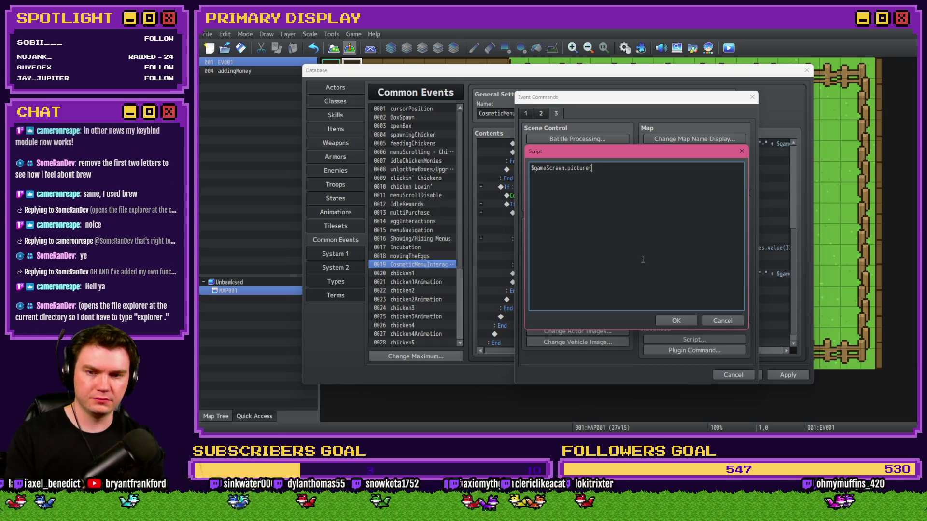
text())
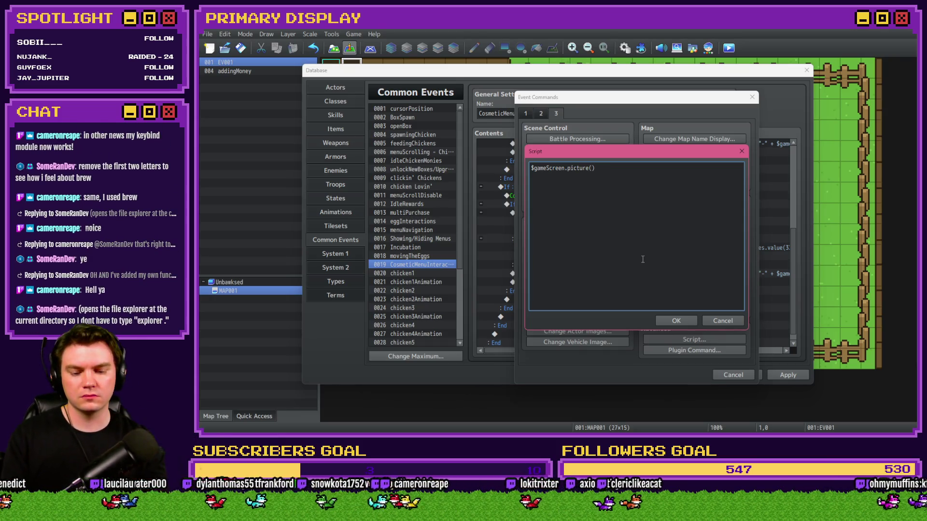
text(10 + )
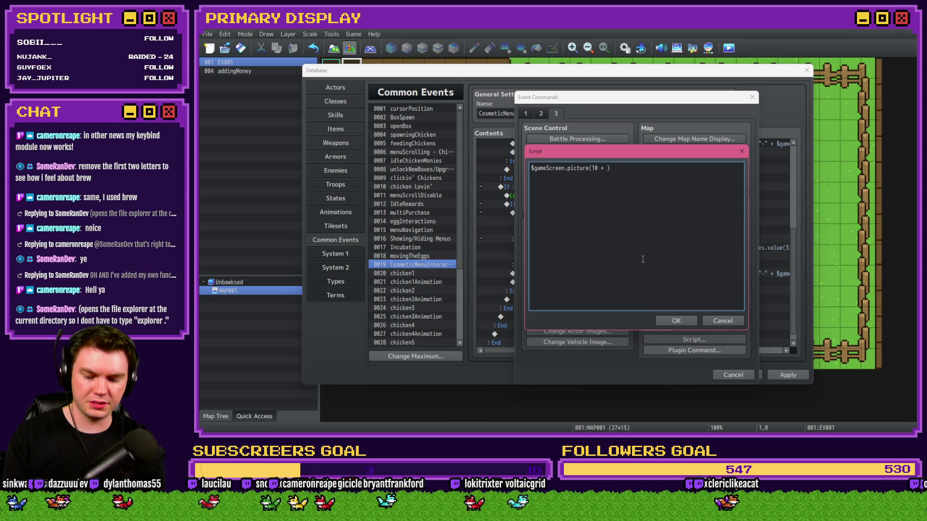
text($gameVariables.)
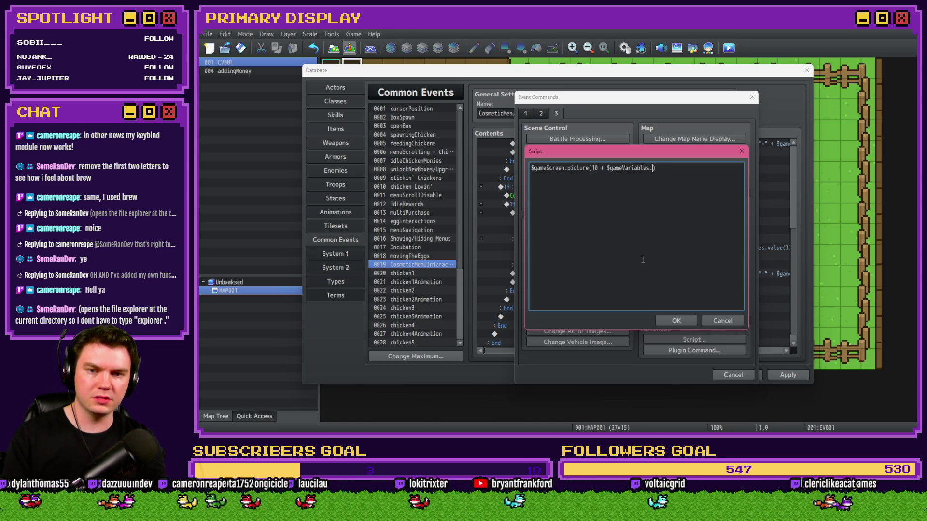
text(value(205)
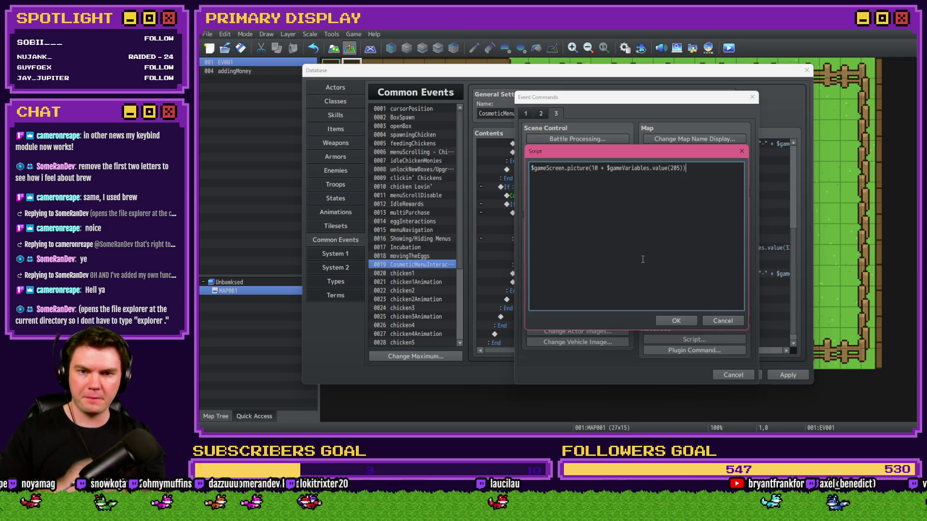
key(End)
text(._)
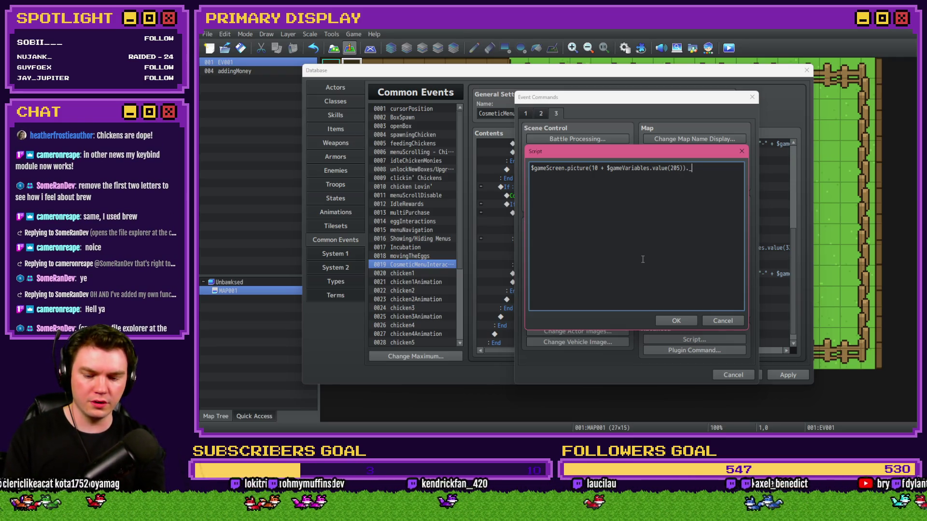
text(name)
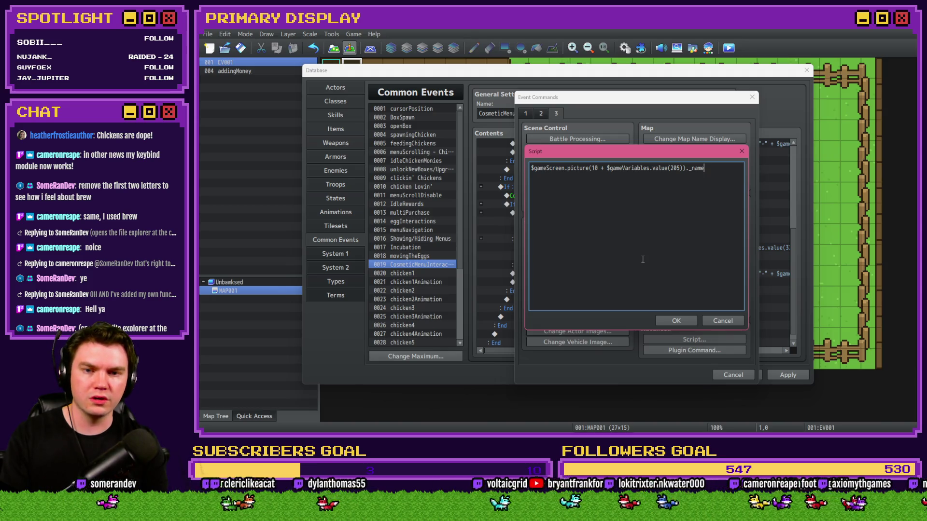
text( =)
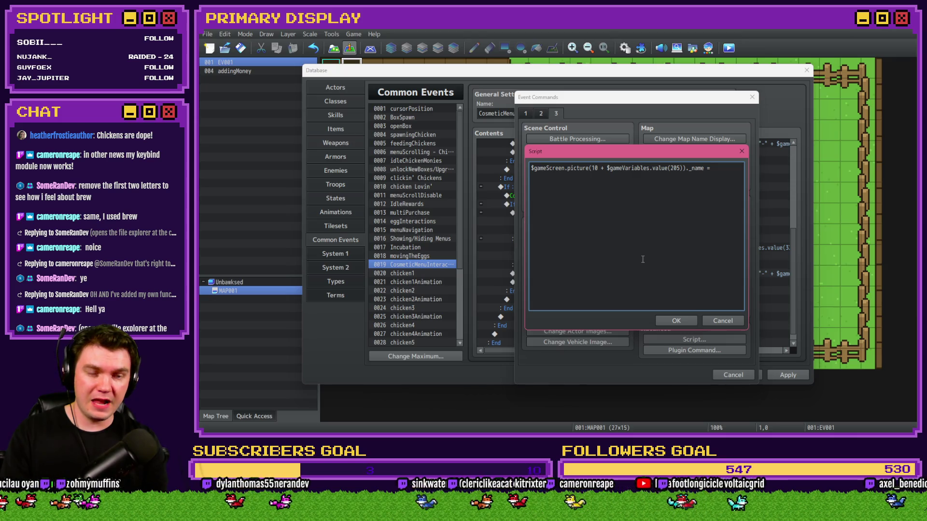
key(alt+Tab)
key(alt+Tab)
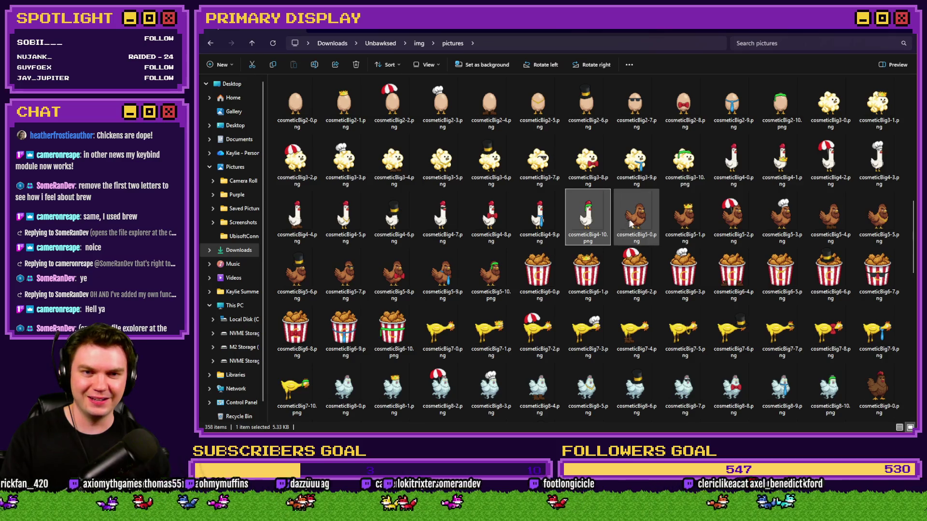
scroll(672, 200, up, 15)
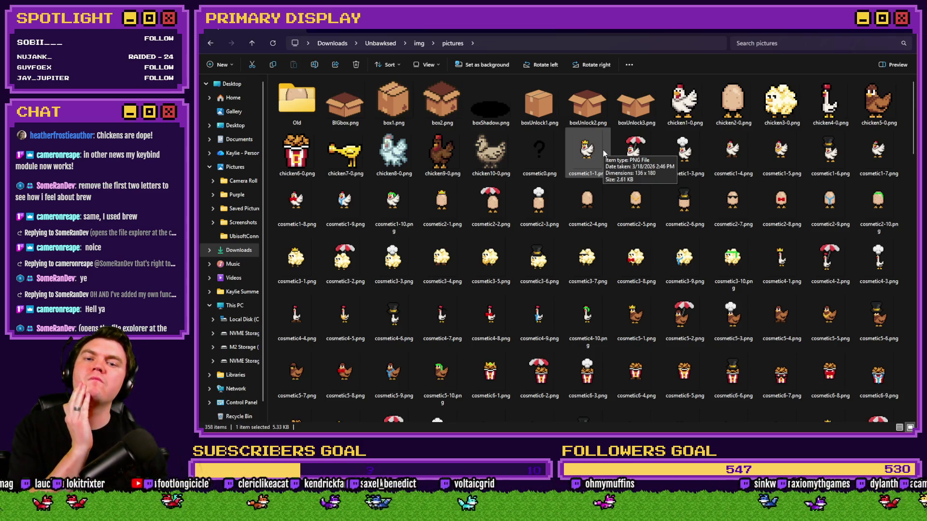
double_click(604, 153)
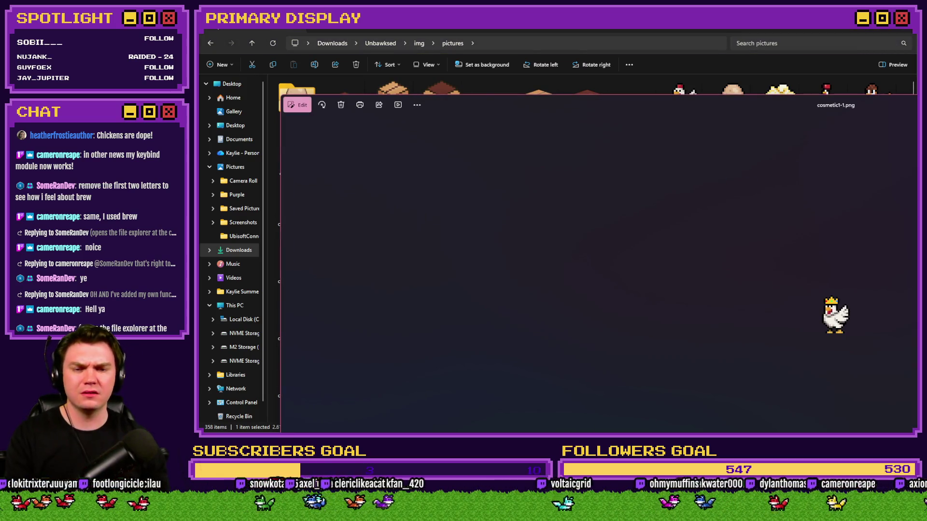
key(Escape)
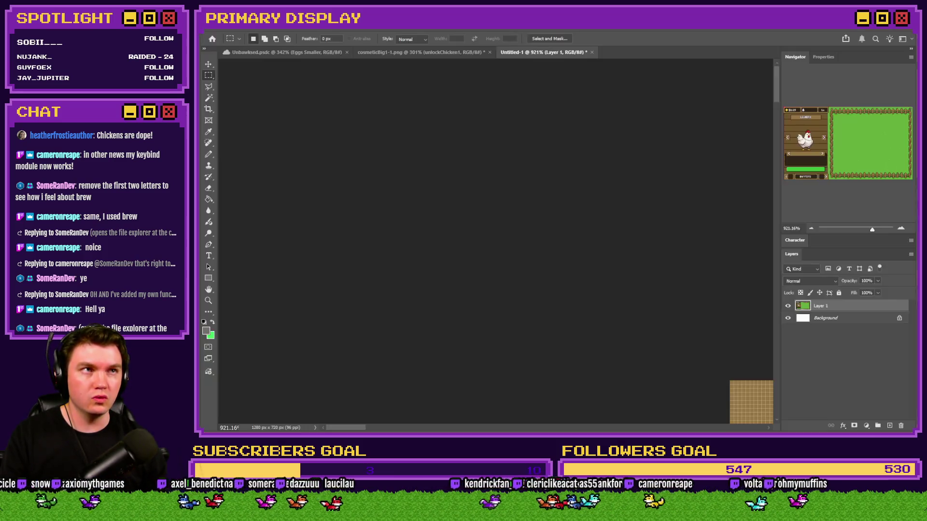
Drag cosmetic1-1.png onto Photoshop's tab bar and zoom into the canvas
mouse_move(705, 261)
mouse_down()
mouse_move(669, 73)
mouse_move(614, 145)
mouse_up()
scroll(479, 258, up, 5)
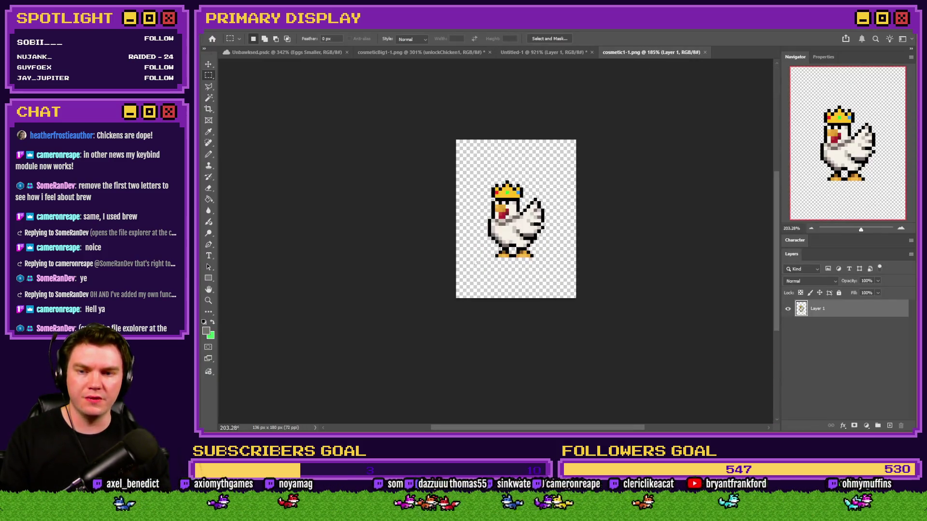